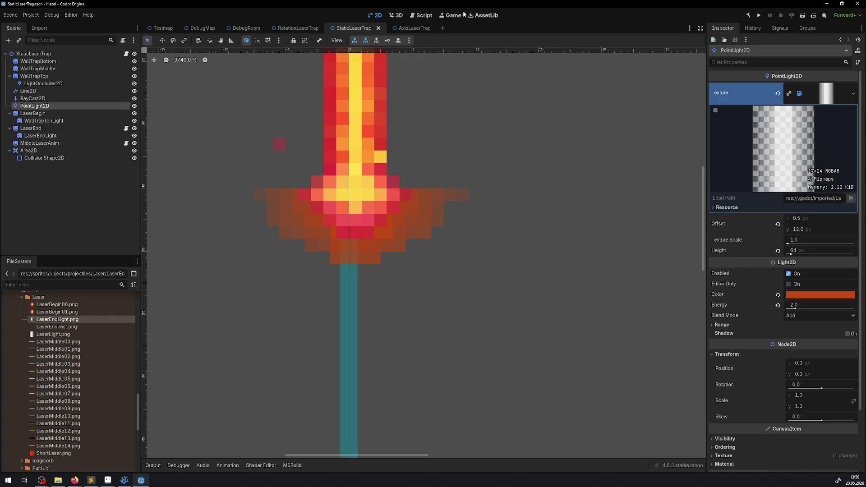
Step: Compare the AxisLaserTrap and StaticLaserTrap scenes and set the AxisLaserTrap glow Offset x to 0.5
{"action": "left_click", "coordinate": [421, 32]}
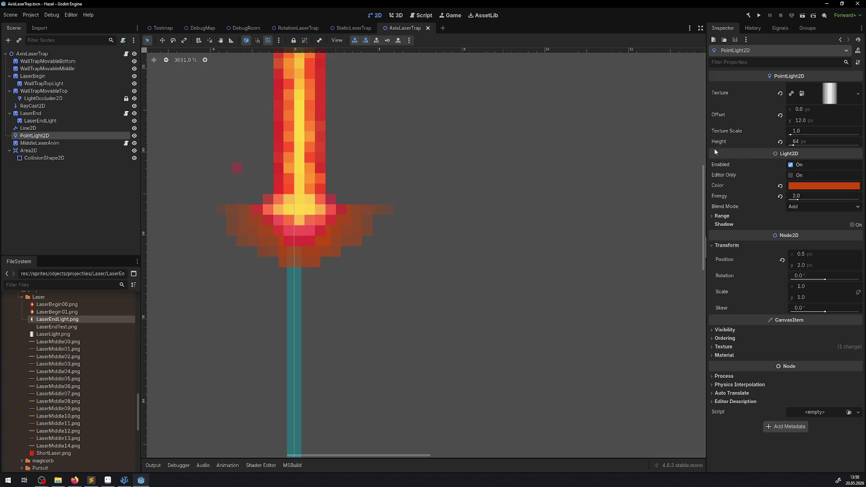
{"action": "left_click", "coordinate": [356, 29]}
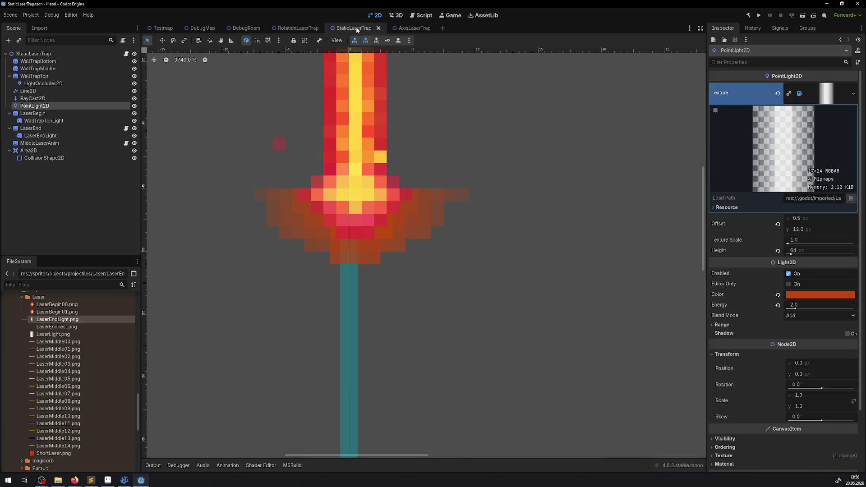
{"action": "left_click", "coordinate": [414, 30]}
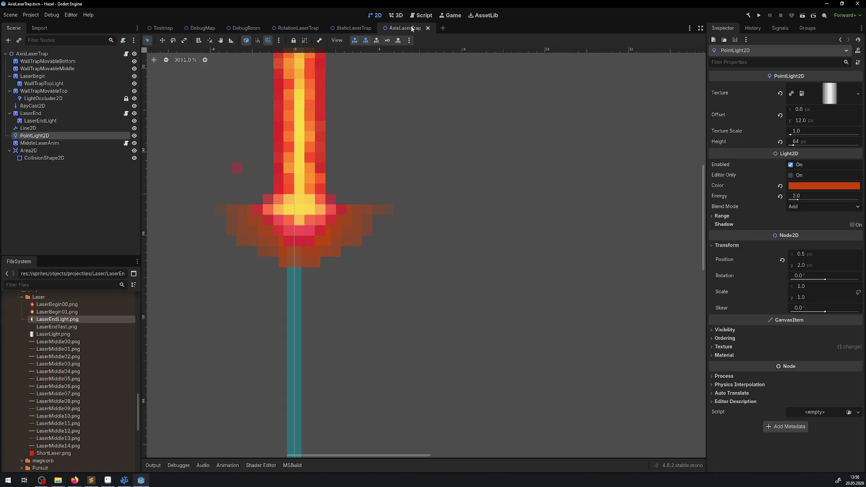
{"action": "left_click", "coordinate": [803, 111]}
{"action": "type", "text": "0.5"}
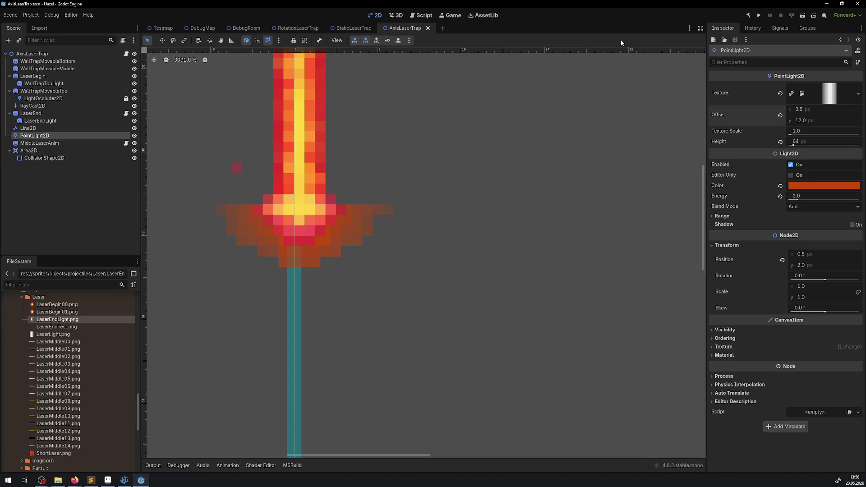
Step: Check the offset against StaticLaserTrap once more, then build and run the game
{"action": "left_click", "coordinate": [354, 29]}
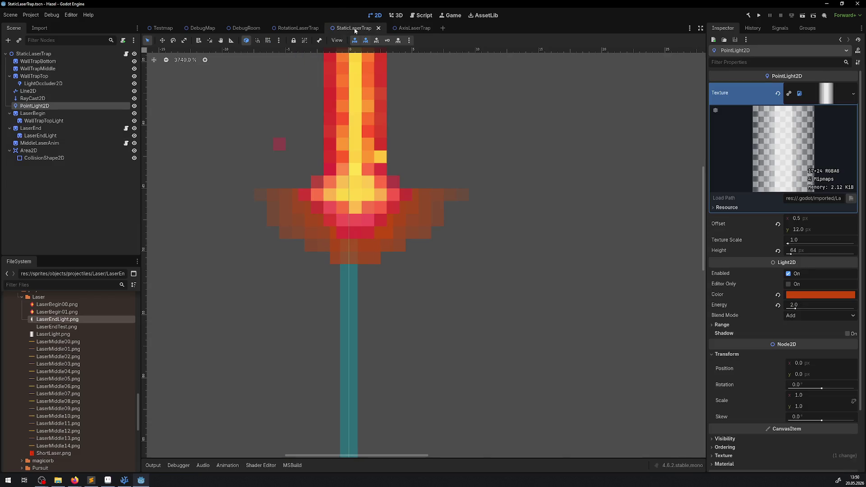
{"action": "left_click", "coordinate": [413, 27]}
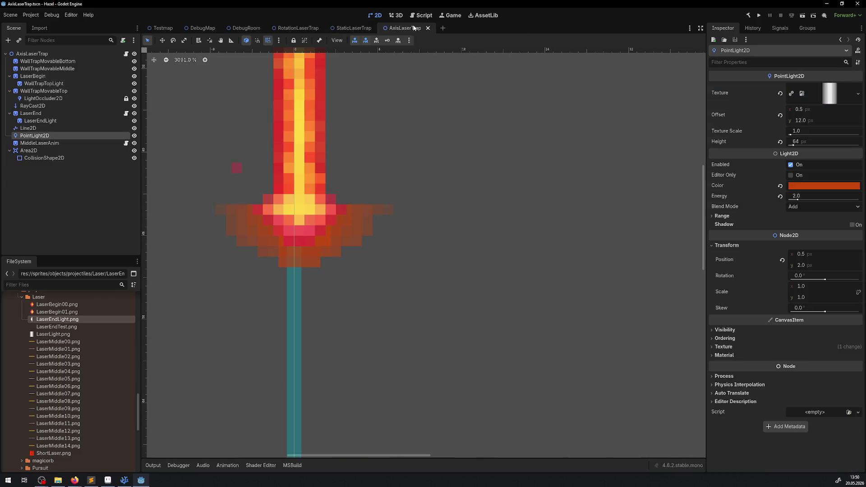
{"action": "mouse_move", "coordinate": [351, 27]}
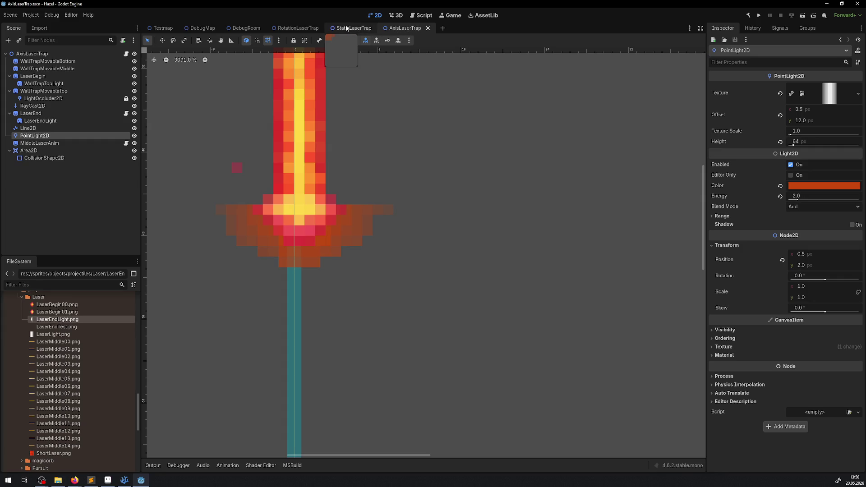
{"action": "left_click", "coordinate": [346, 29]}
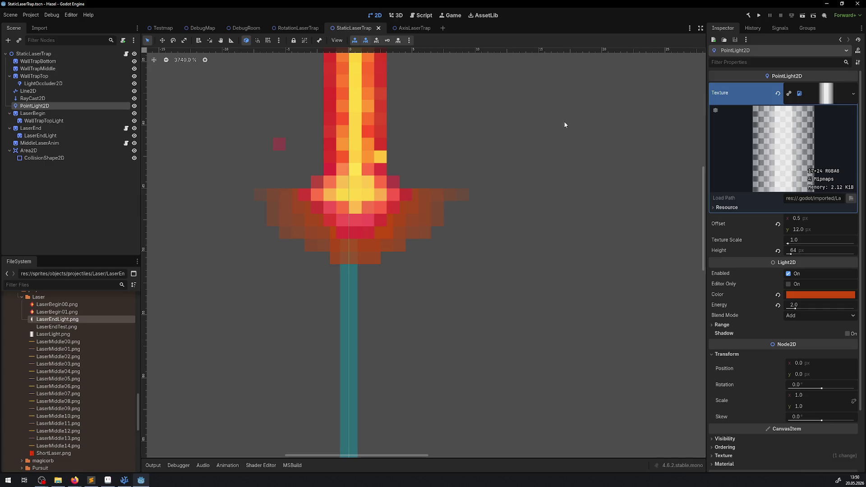
{"action": "left_click", "coordinate": [759, 15]}
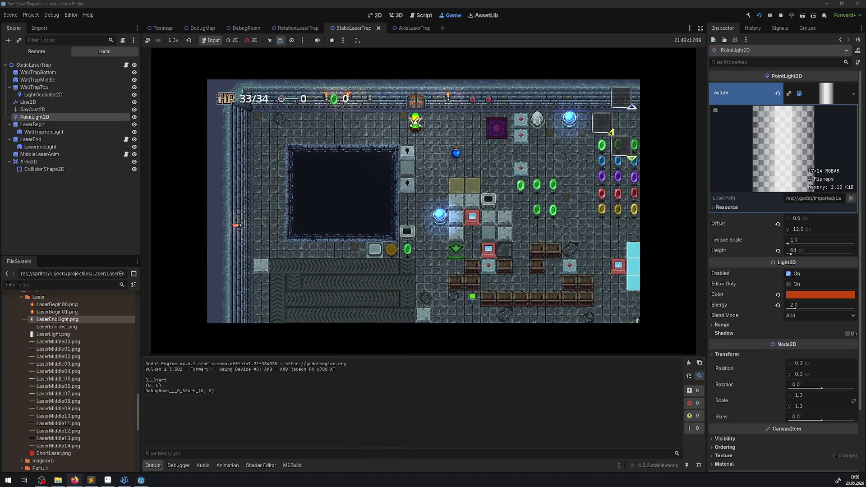
Step: Enlarge the game view and walk the player off the teleport pad down past the vertical lasers
{"action": "key", "text": "ctrl+shift+F11"}
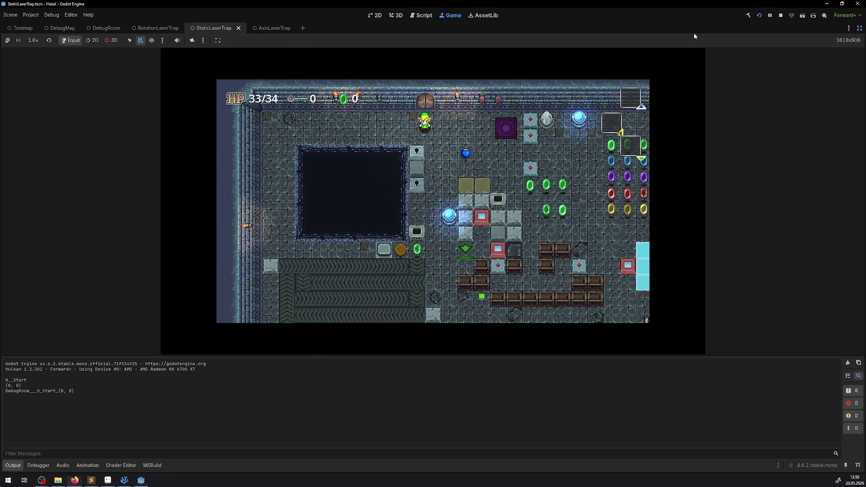
{"action": "left_click", "coordinate": [12, 464]}
{"action": "key", "text": "Right"}
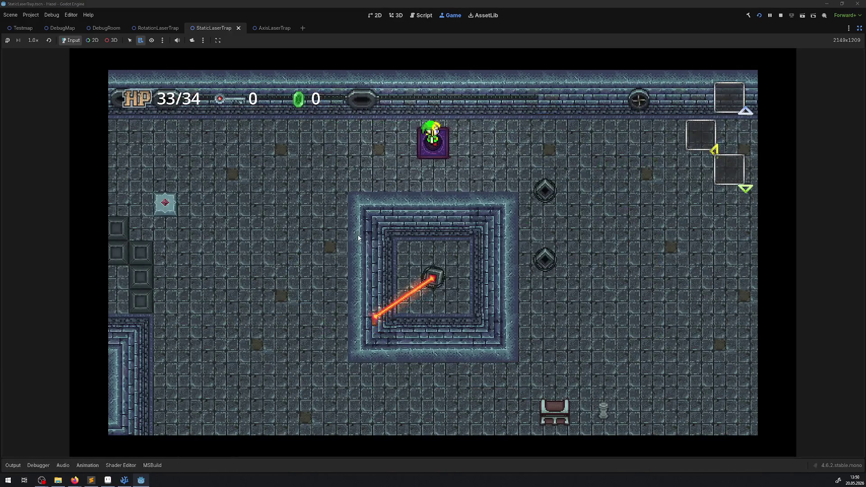
{"action": "key", "text": "Left"}
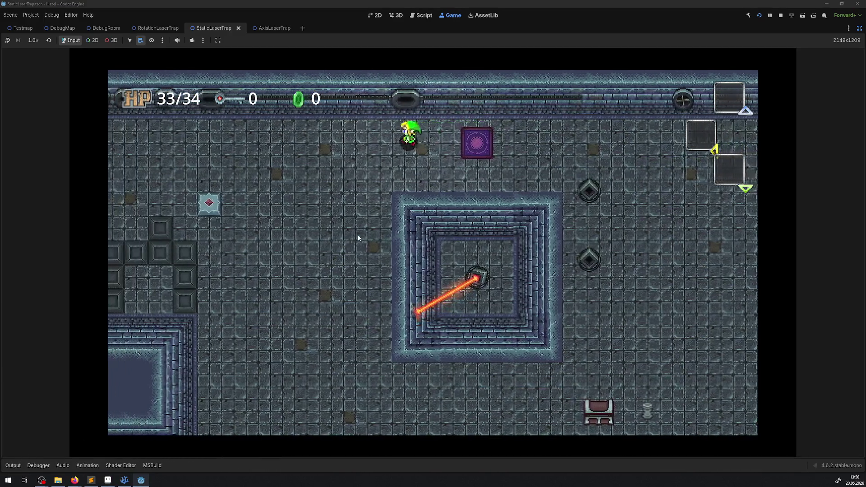
{"action": "key", "text": "Down"}
{"action": "key", "text": "Left"}
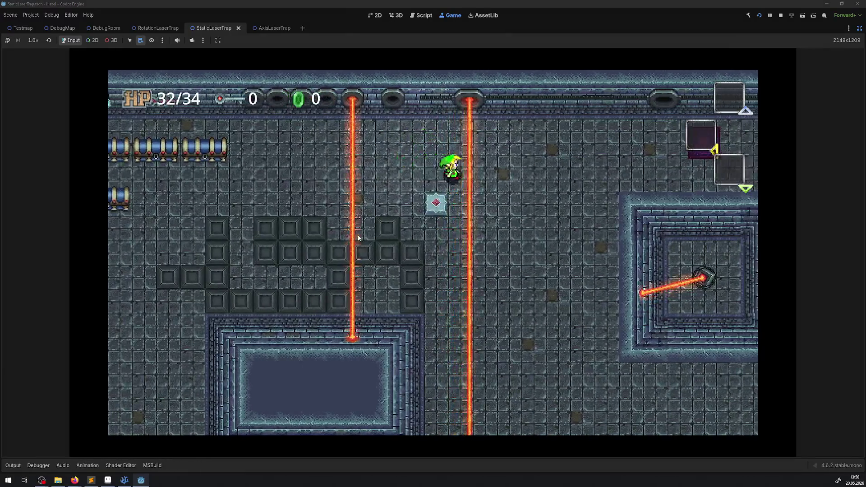
{"action": "key", "text": "Down"}
{"action": "key", "text": "Down"}
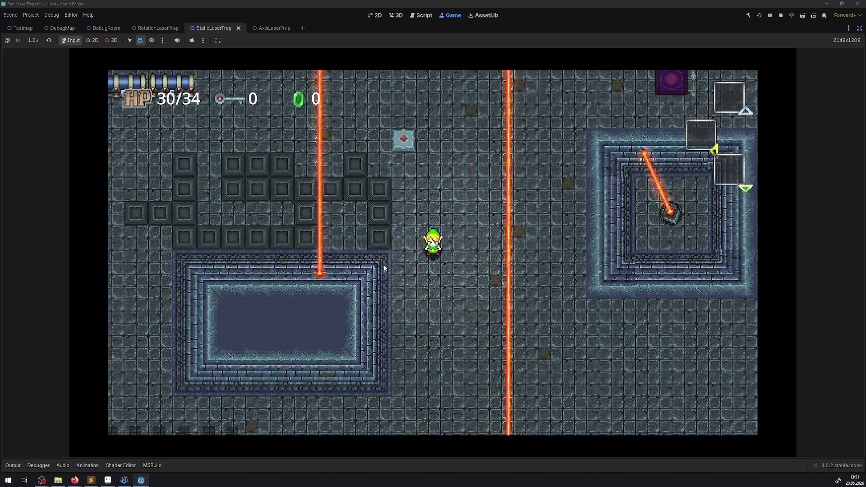
Step: Walk further through the laser room, then stop the running game with F8
{"action": "key", "text": "Down"}
{"action": "key", "text": "Down"}
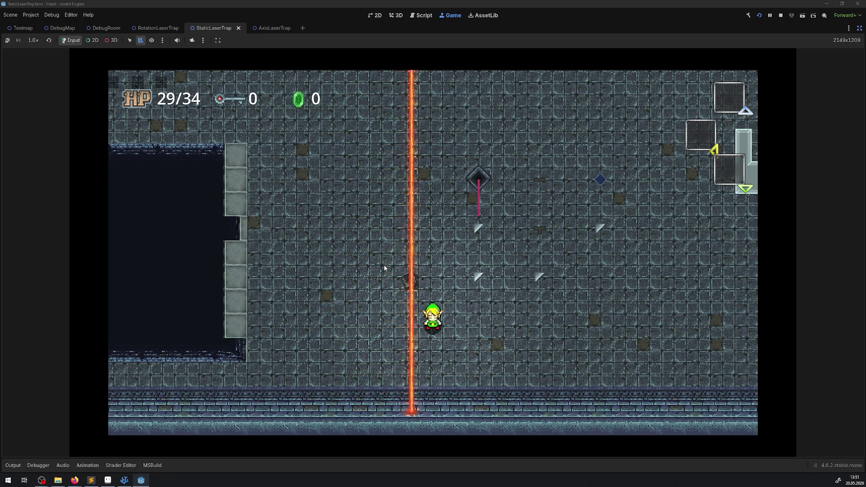
{"action": "key", "text": "Up"}
{"action": "key", "text": "Up"}
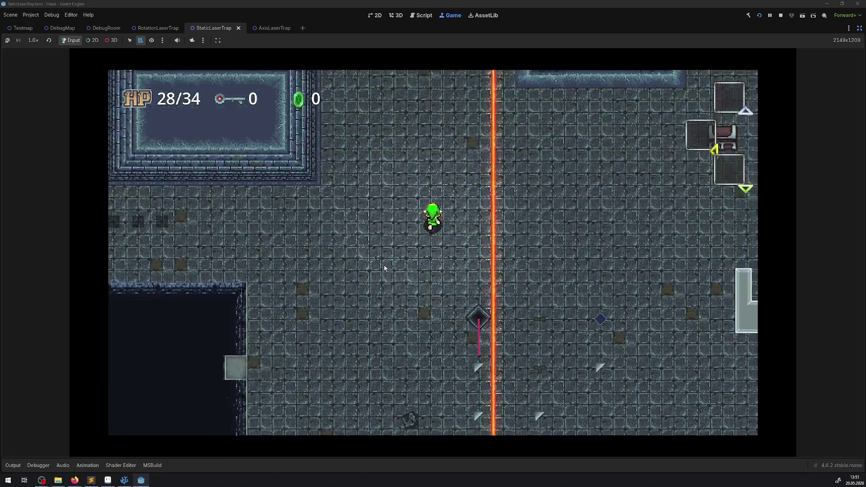
{"action": "key", "text": "Up"}
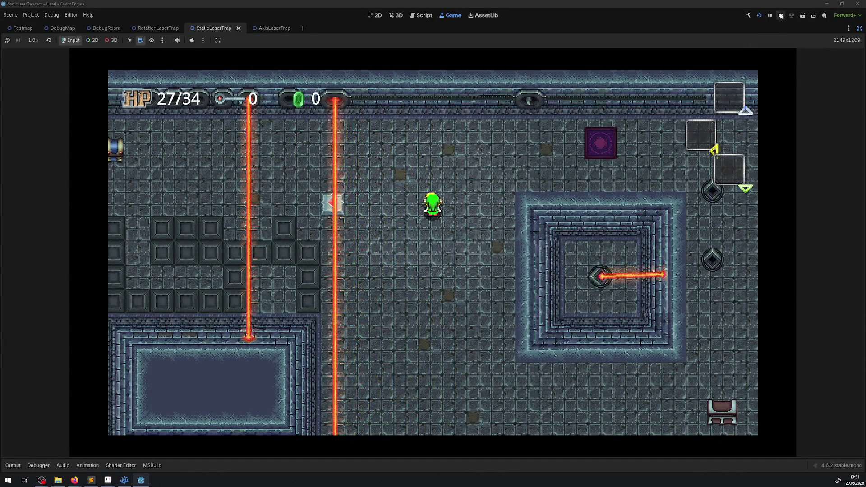
{"action": "key", "text": "F8"}
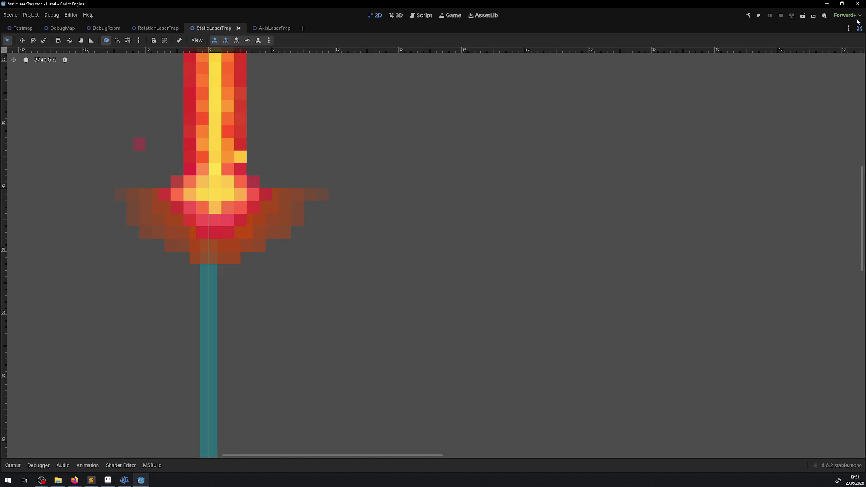
Step: Restore the editor side panels, review LaserTrap.cs in VS Code, and return to Godot
{"action": "left_click", "coordinate": [859, 27]}
{"action": "left_click", "coordinate": [125, 54]}
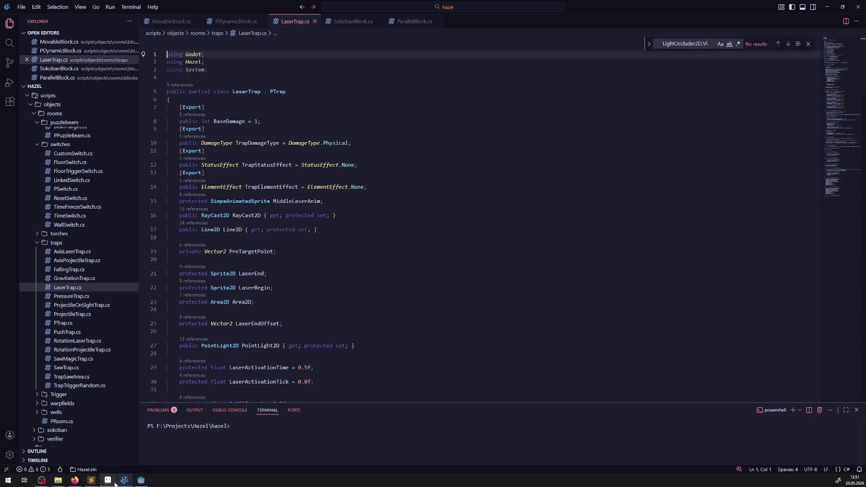
{"action": "left_click", "coordinate": [139, 481]}
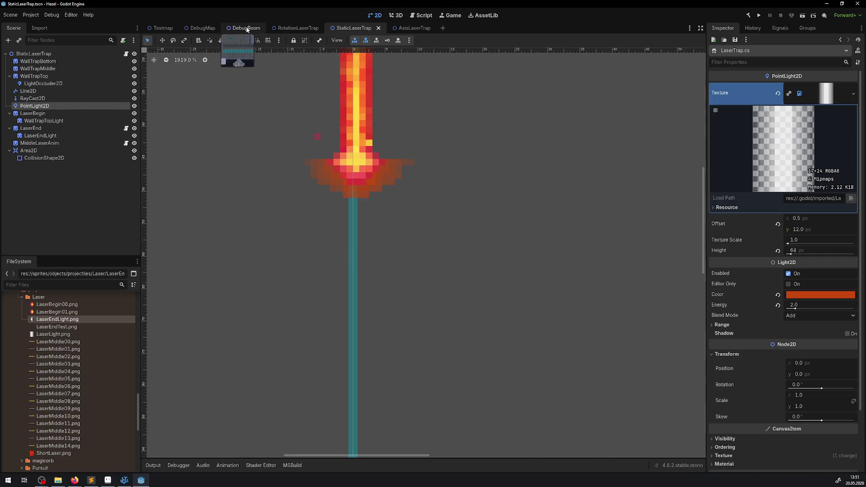
Step: Drag the StaticLaserTrap along the DebugRoom ceiling, nudge it 4 px down, then save and run
{"action": "left_click", "coordinate": [247, 29]}
{"action": "mouse_move", "coordinate": [227, 132]}
{"action": "left_mouse_down"}
{"action": "mouse_move", "coordinate": [636, 135]}
{"action": "mouse_move", "coordinate": [617, 132]}
{"action": "left_mouse_up"}
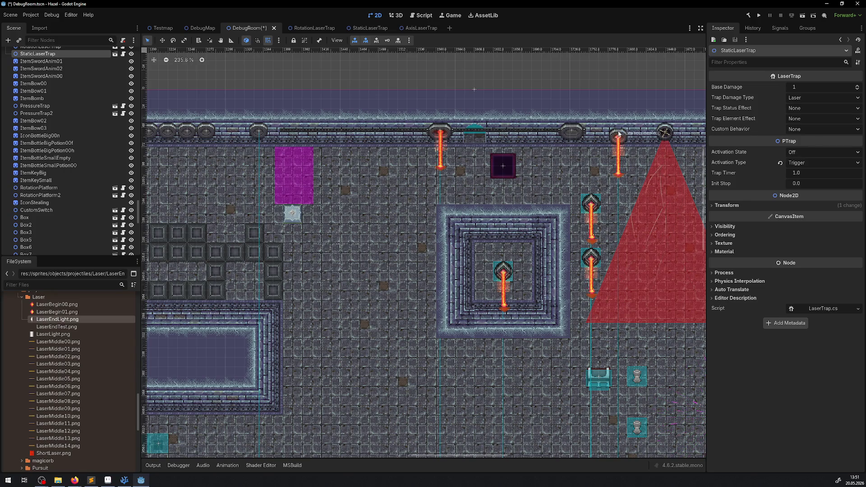
{"action": "scroll", "coordinate": [618, 125], "scroll_direction": "up", "scroll_amount": 7}
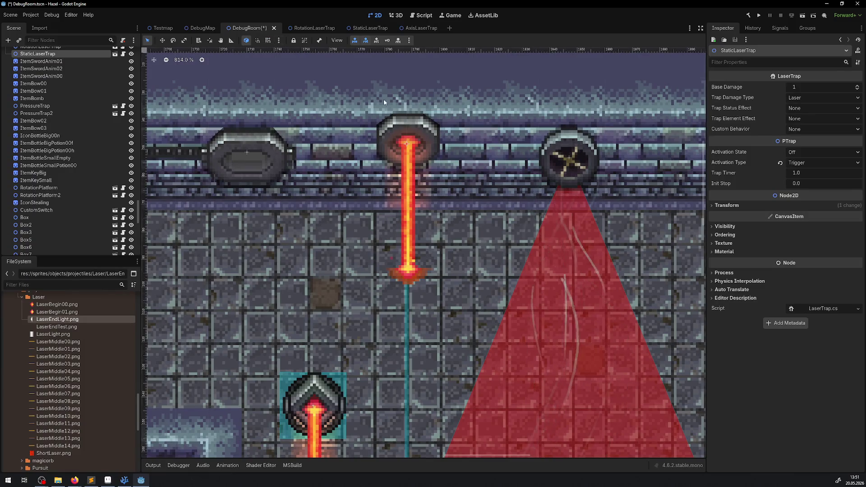
{"action": "scroll", "coordinate": [406, 102], "scroll_direction": "up", "scroll_amount": 3}
{"action": "left_click_drag", "start_coordinate": [415, 128], "coordinate": [413, 144]}
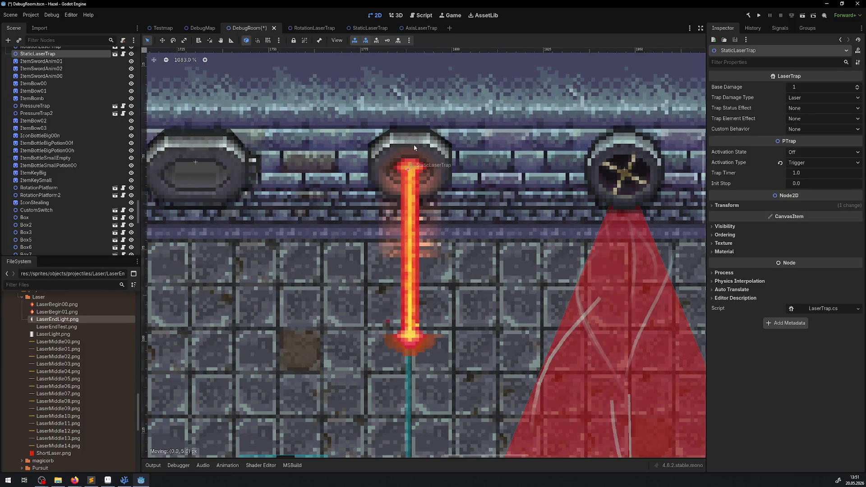
{"action": "left_click", "coordinate": [758, 15]}
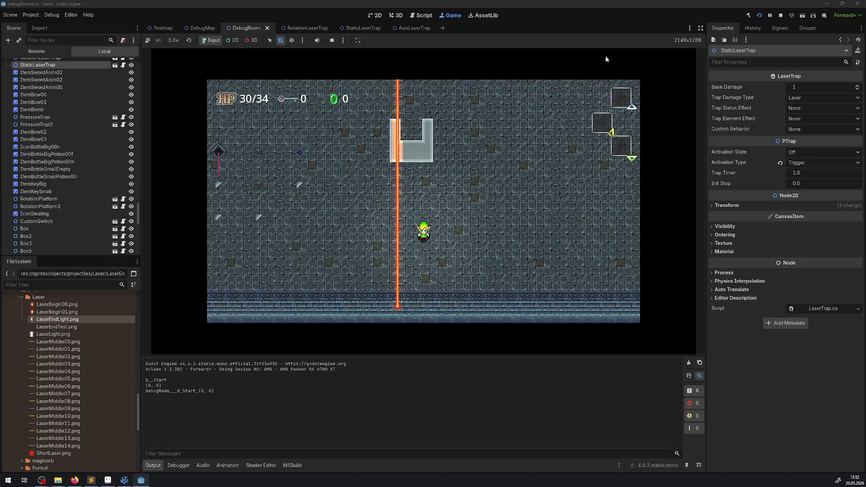
Step: Enlarge the game view and walk the player up-left then up-right across the lasers
{"action": "left_click", "coordinate": [702, 30]}
{"action": "key", "text": "ctrl+j"}
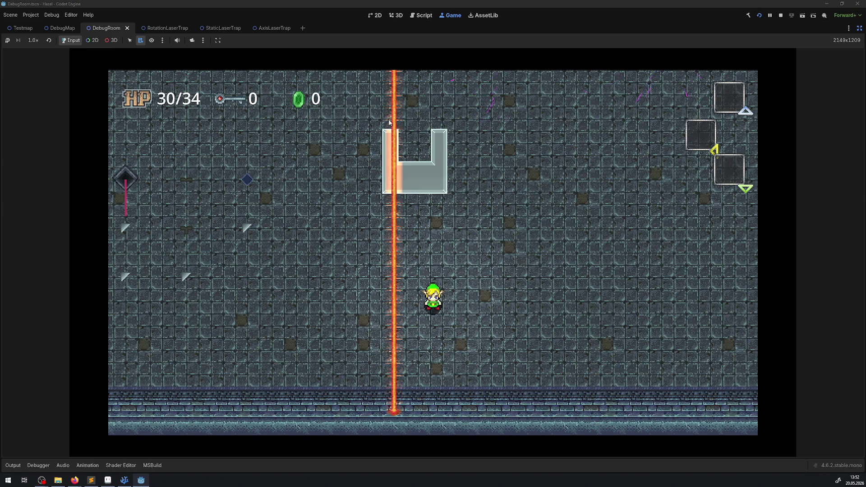
{"action": "key", "text": "Up"}
{"action": "key", "text": "Left"}
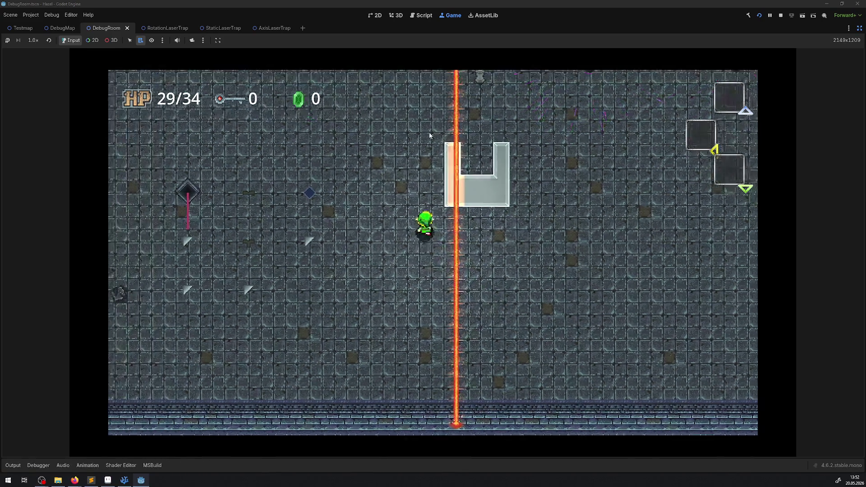
{"action": "key", "text": "Up"}
{"action": "key", "text": "Right"}
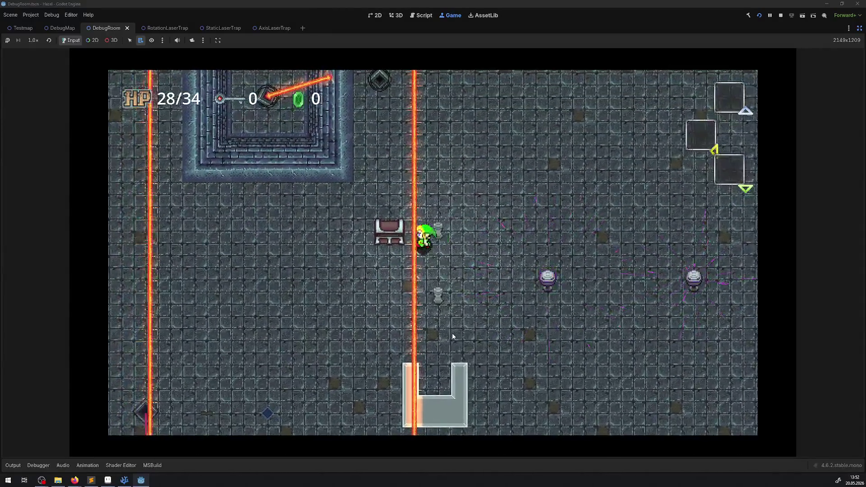
Step: Walk up toward the ceiling lasers and back down, then stop the running game
{"action": "key", "text": "Up"}
{"action": "key", "text": "Right"}
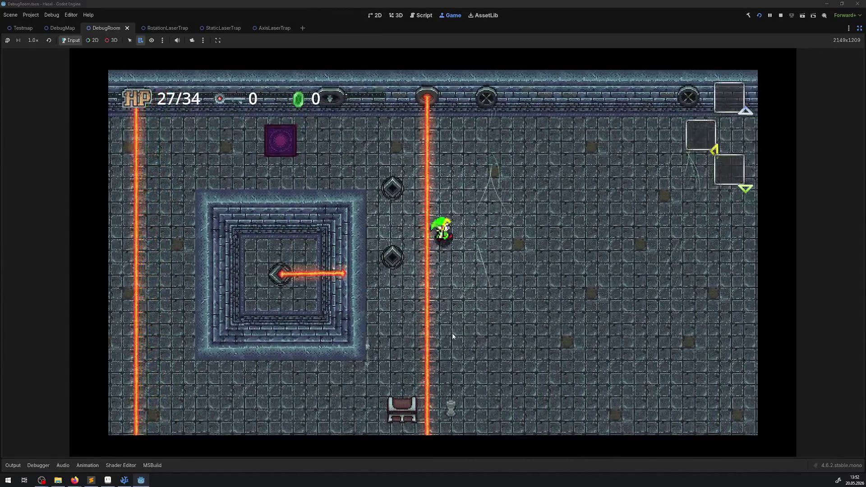
{"action": "key", "text": "Up"}
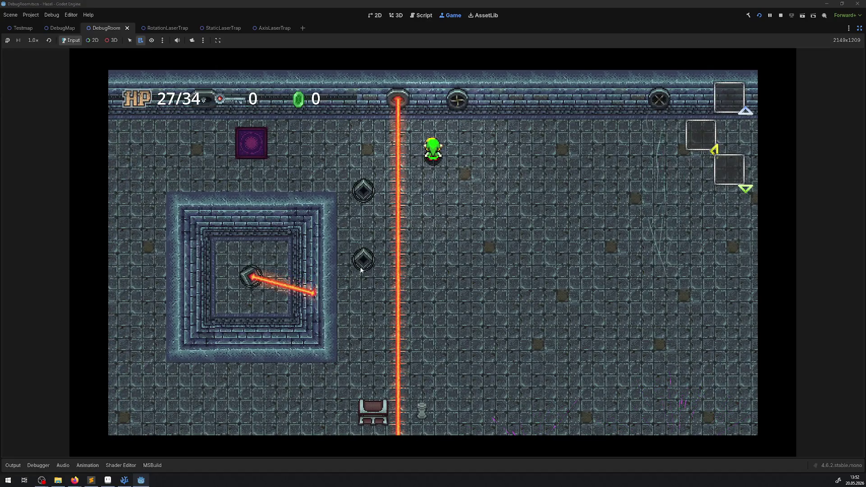
{"action": "key", "text": "Down"}
{"action": "left_click", "coordinate": [779, 15]}
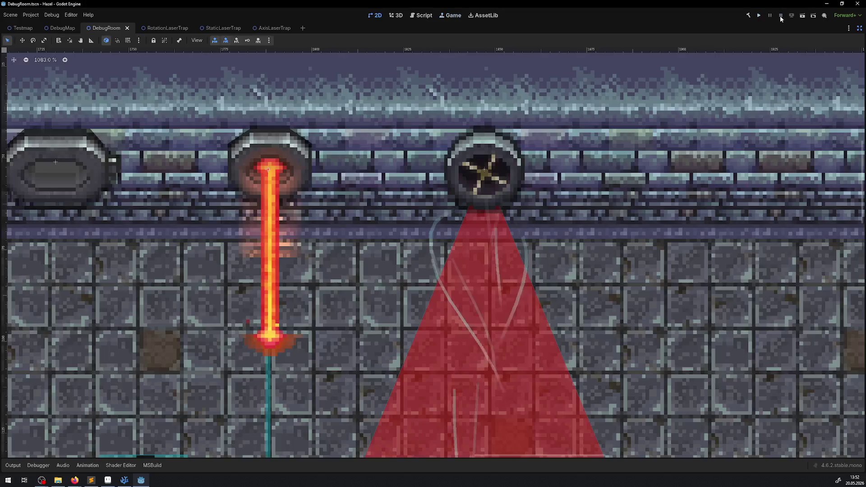
Step: Restore the editor panels, switch to the AxisLaserTrap scene and open its script in VS Code
{"action": "key", "text": "ctrl+shift+F11"}
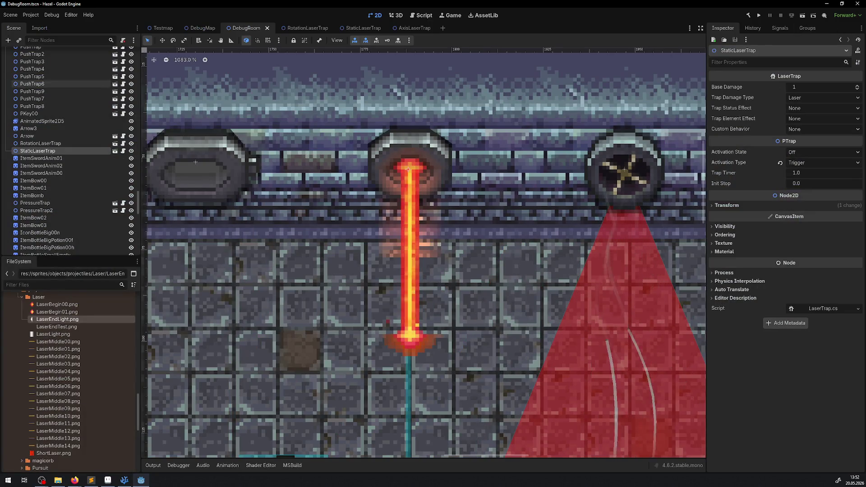
{"action": "left_click", "coordinate": [410, 27]}
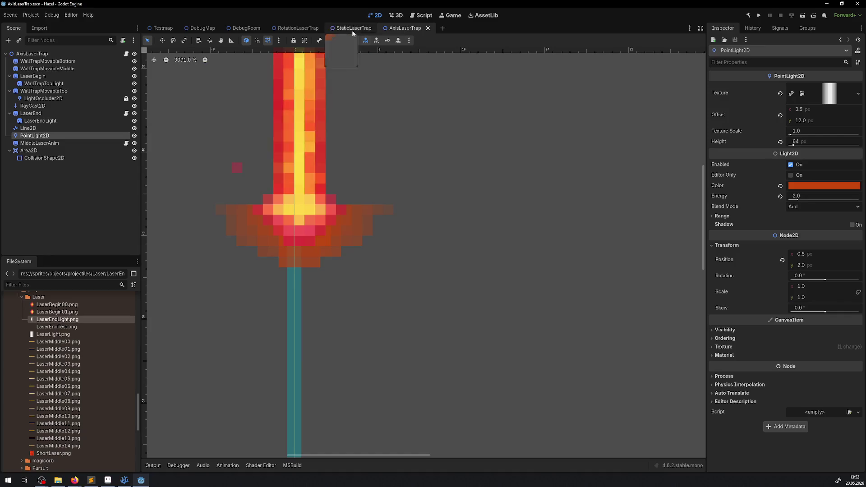
{"action": "left_click", "coordinate": [127, 53]}
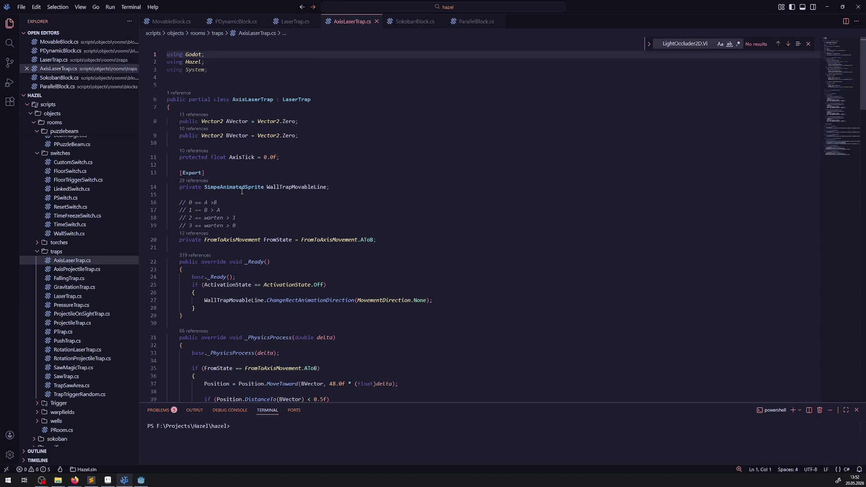
Step: In LaserTrap.cs close the leftover LightOccluder2D search and highlight all PointLight2D uses
{"action": "left_click", "coordinate": [42, 295]}
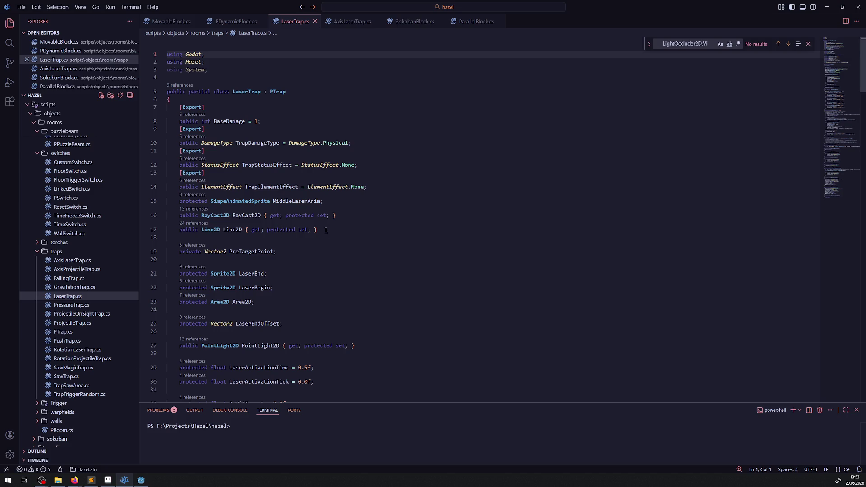
{"action": "scroll", "coordinate": [323, 231], "scroll_direction": "down", "scroll_amount": 3}
{"action": "left_click", "coordinate": [258, 259]}
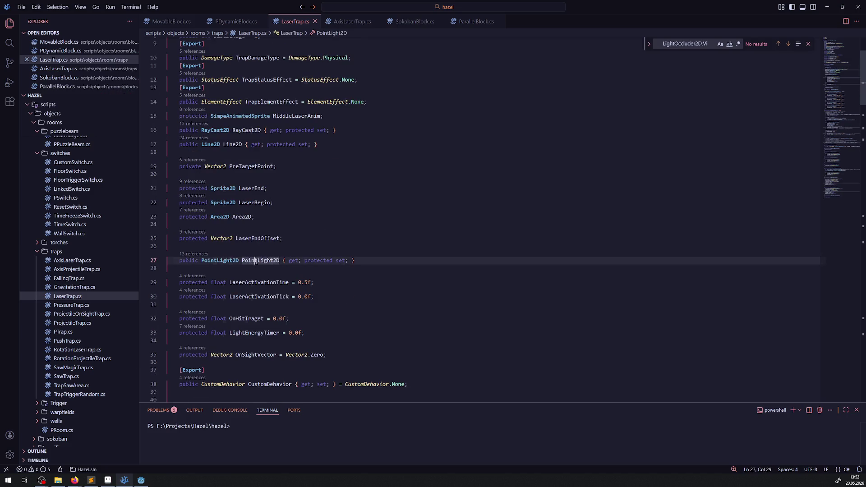
{"action": "left_click", "coordinate": [810, 47]}
{"action": "double_click", "coordinate": [267, 260]}
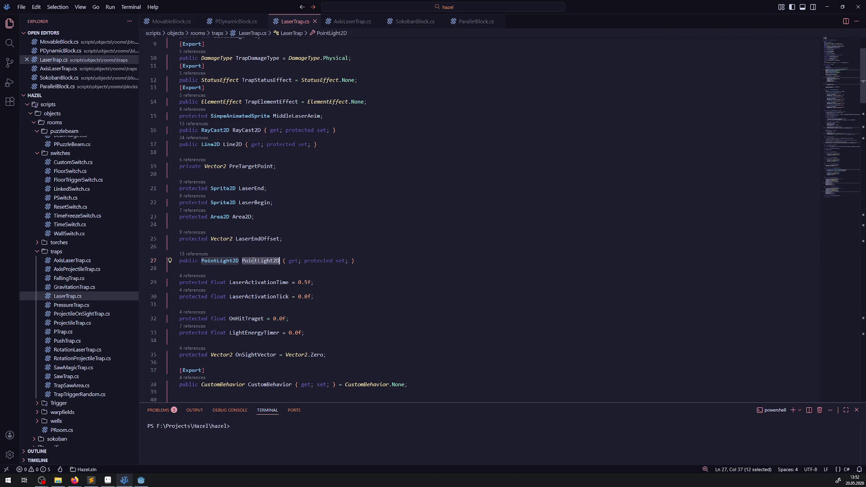
{"action": "scroll", "coordinate": [365, 252], "scroll_direction": "down", "scroll_amount": 1}
{"action": "scroll", "coordinate": [358, 243], "scroll_direction": "down", "scroll_amount": 4}
{"action": "scroll", "coordinate": [353, 234], "scroll_direction": "down", "scroll_amount": 6}
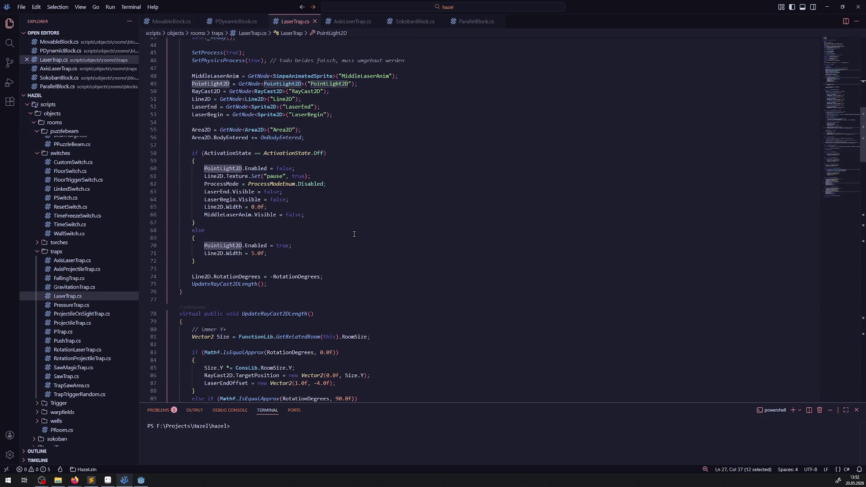
{"action": "scroll", "coordinate": [347, 248], "scroll_direction": "down", "scroll_amount": 2}
{"action": "scroll", "coordinate": [350, 242], "scroll_direction": "down", "scroll_amount": 7}
{"action": "scroll", "coordinate": [354, 233], "scroll_direction": "down", "scroll_amount": 8}
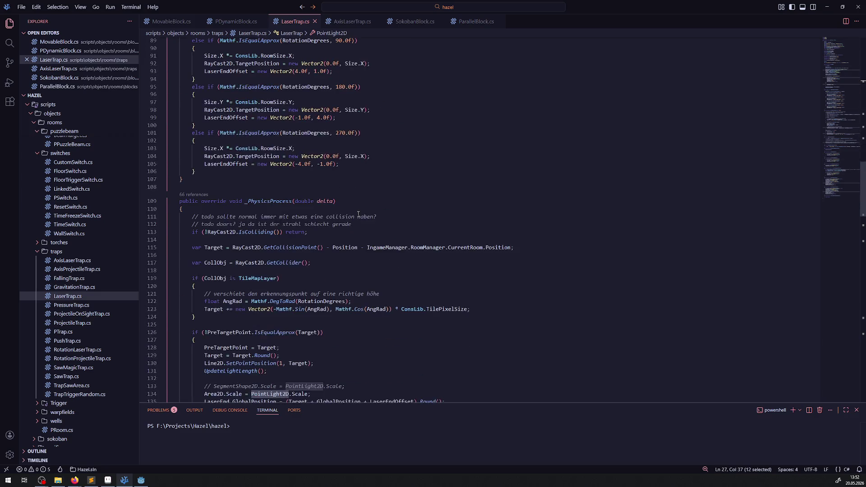
{"action": "scroll", "coordinate": [357, 227], "scroll_direction": "down", "scroll_amount": 8}
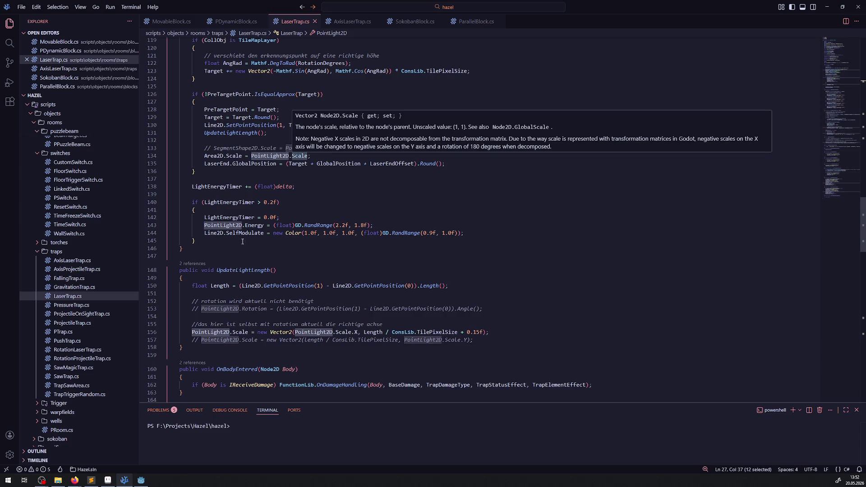
Step: Inspect the PointLight2D use on line 134, then open AxisLaserTrap.cs from the Explorer
{"action": "double_click", "coordinate": [288, 156]}
{"action": "mouse_move", "coordinate": [313, 332]}
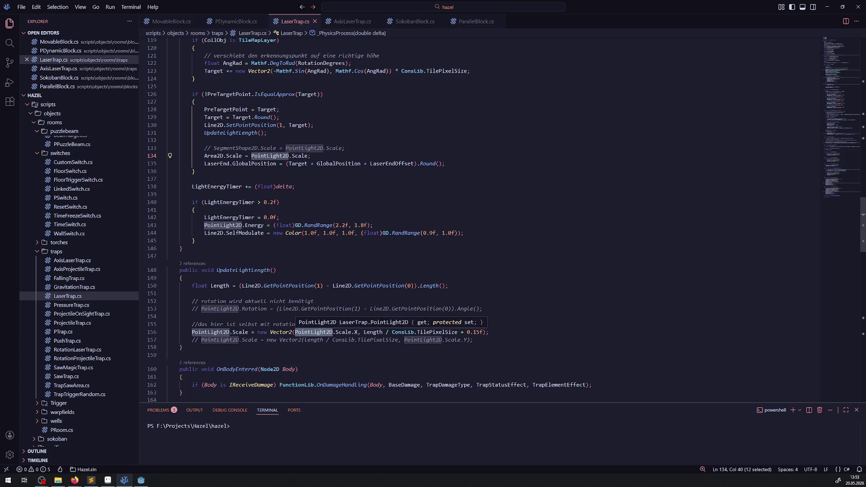
{"action": "scroll", "coordinate": [338, 333], "scroll_direction": "down", "scroll_amount": 2}
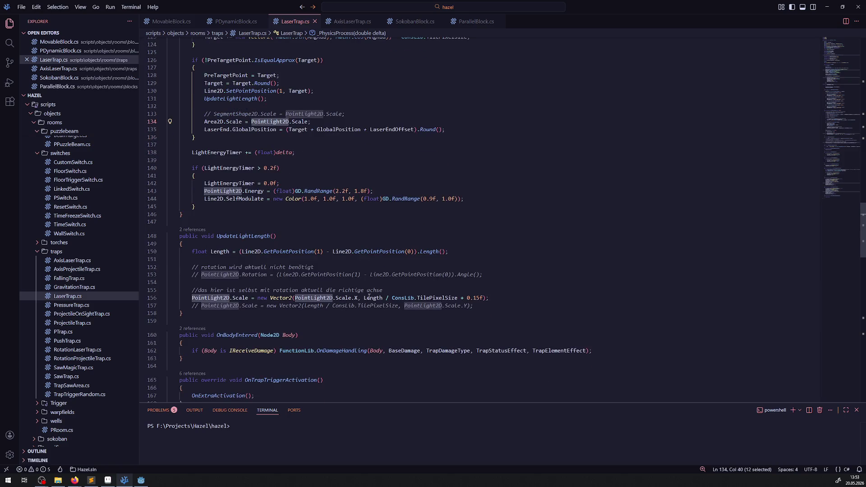
{"action": "left_click", "coordinate": [68, 263]}
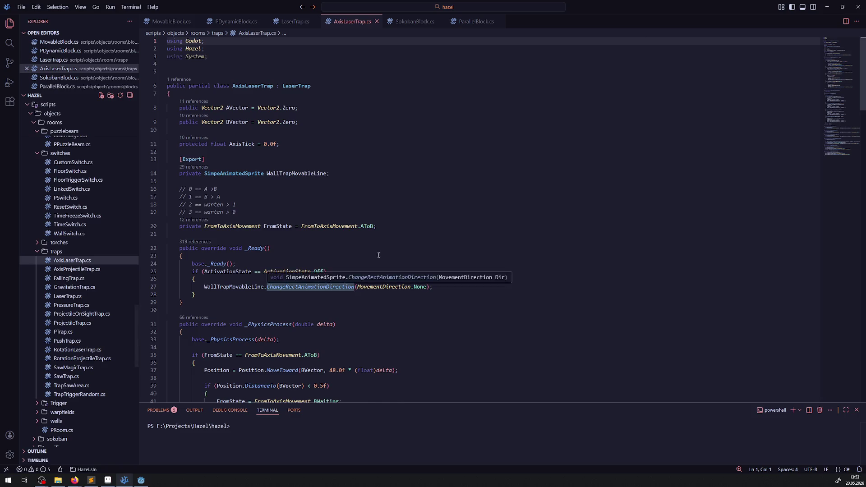
Step: Search AxisLaserTrap.cs for PointLight2D, find none, and switch back to the Godot editor
{"action": "left_click", "coordinate": [441, 140]}
{"action": "key", "text": "ctrl+f"}
{"action": "type", "text": "PointLight2D"}
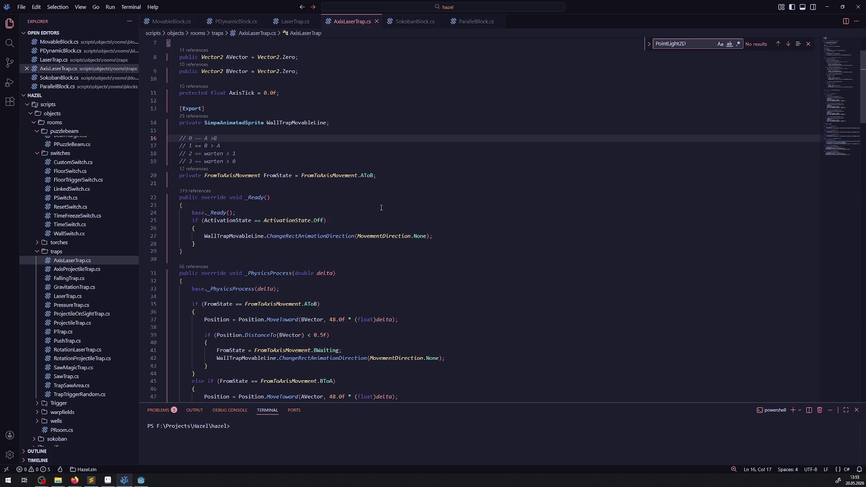
{"action": "scroll", "coordinate": [381, 207], "scroll_direction": "down", "scroll_amount": 10}
{"action": "scroll", "coordinate": [392, 223], "scroll_direction": "down", "scroll_amount": 9}
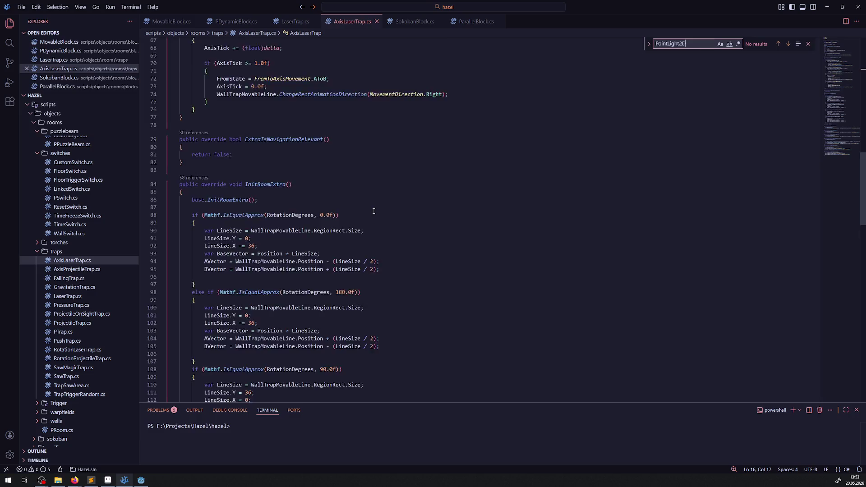
{"action": "scroll", "coordinate": [373, 212], "scroll_direction": "down", "scroll_amount": 8}
{"action": "scroll", "coordinate": [373, 212], "scroll_direction": "down", "scroll_amount": 8}
{"action": "scroll", "coordinate": [372, 211], "scroll_direction": "down", "scroll_amount": 10}
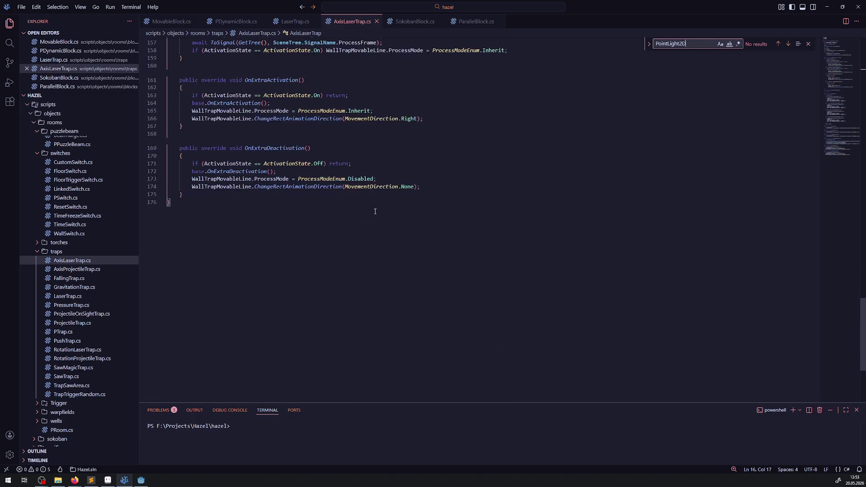
{"action": "left_click", "coordinate": [142, 480]}
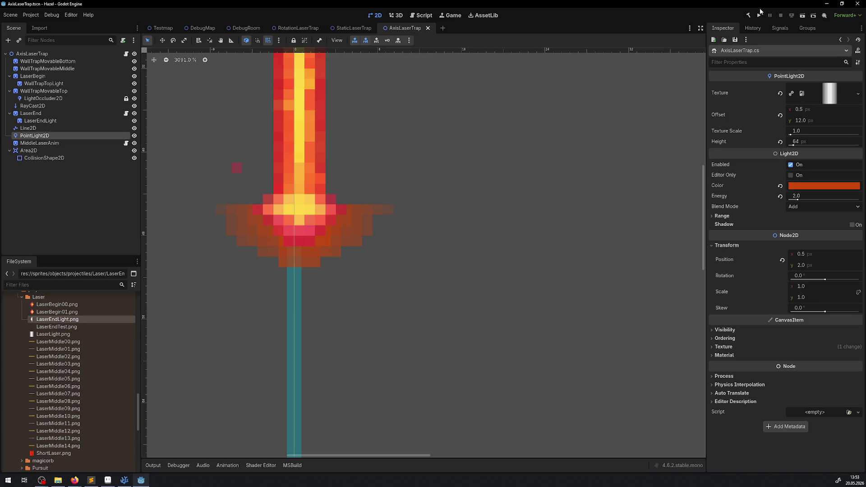
Step: Run the game, pick the live AxisLaserTrap node and inspect its PointLight2D
{"action": "left_click", "coordinate": [758, 14]}
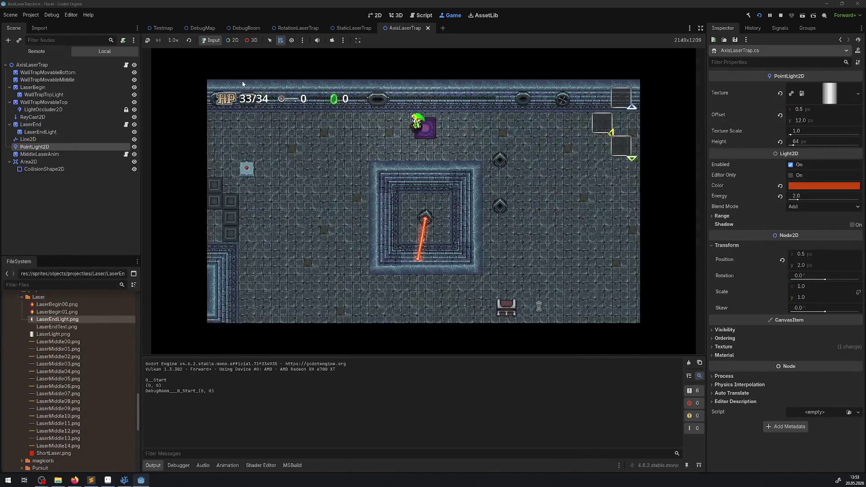
{"action": "key", "text": "Right"}
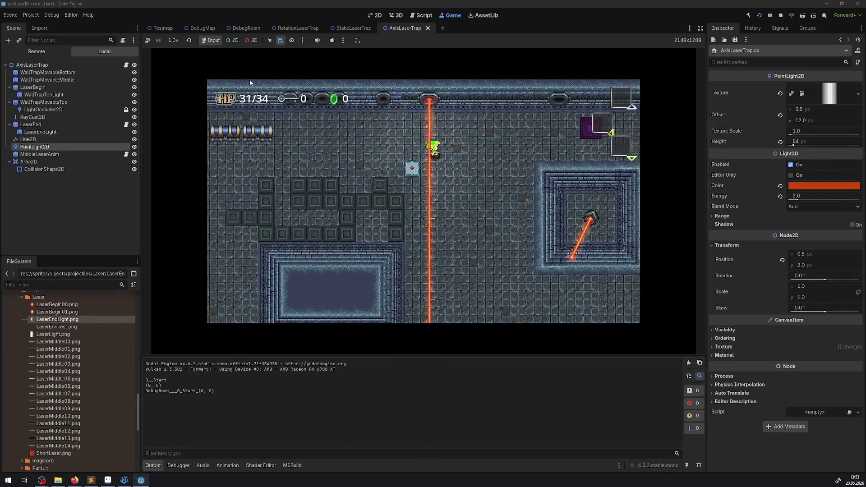
{"action": "left_click", "coordinate": [234, 40]}
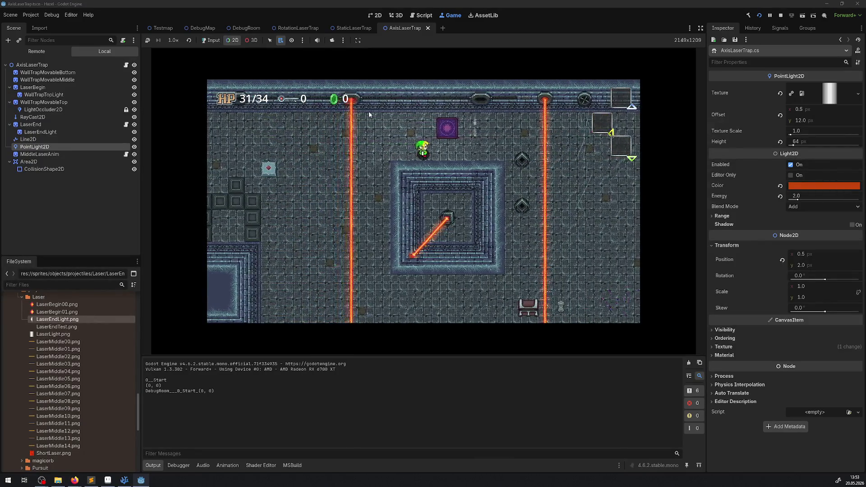
{"action": "right_click", "coordinate": [369, 102]}
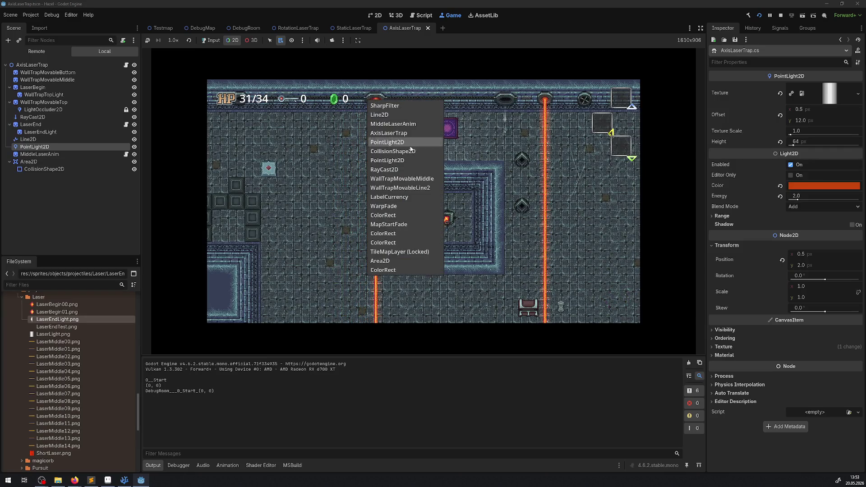
{"action": "left_click", "coordinate": [392, 124]}
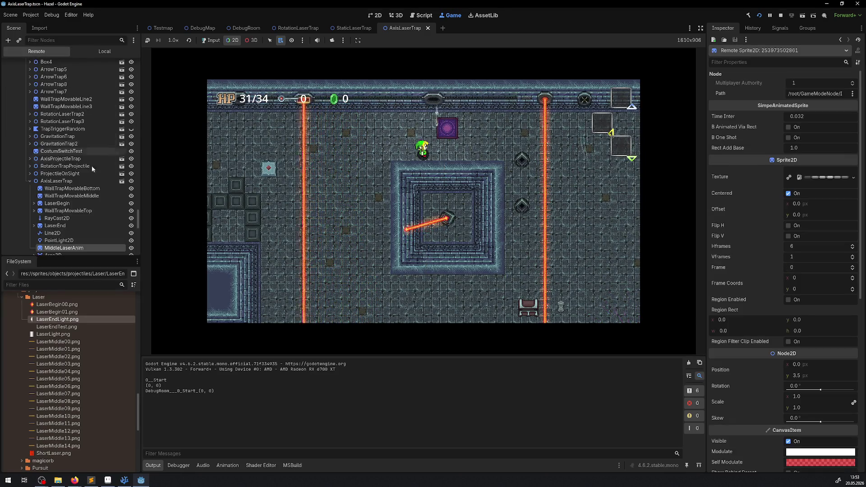
{"action": "left_click", "coordinate": [59, 240]}
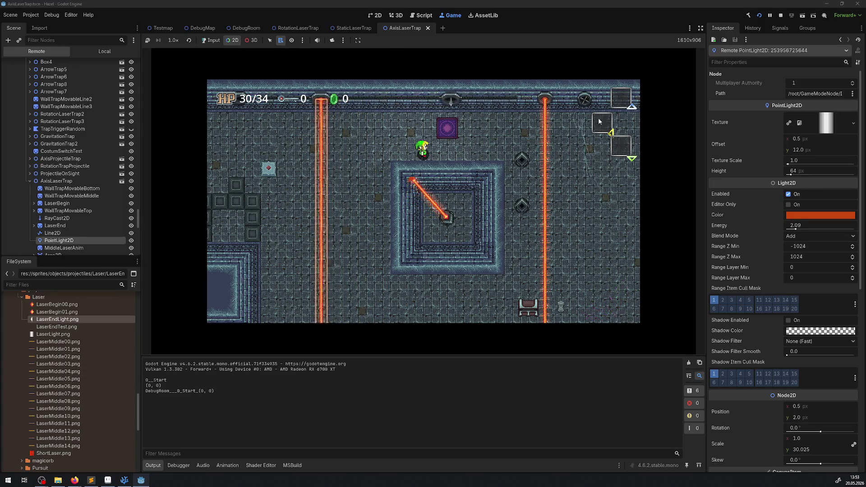
Step: Inspect the live WallTrapTop node's PointLight2D properties, then bring back VS Code
{"action": "right_click", "coordinate": [545, 99]}
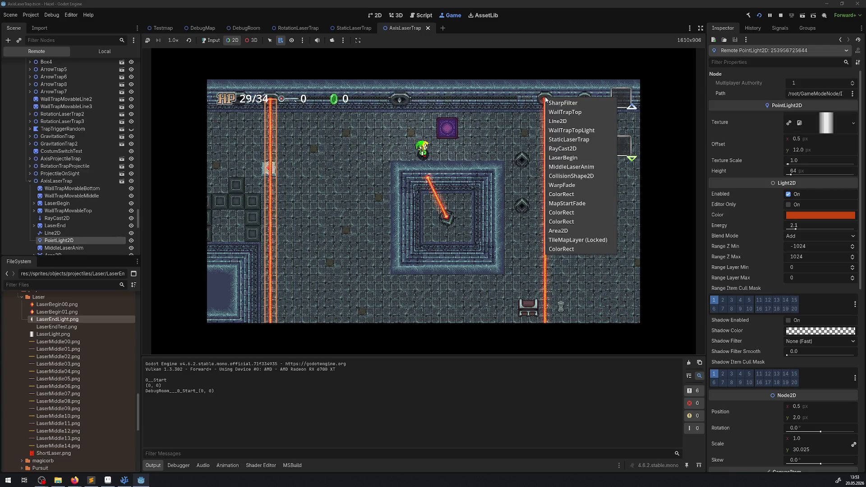
{"action": "left_click", "coordinate": [564, 112]}
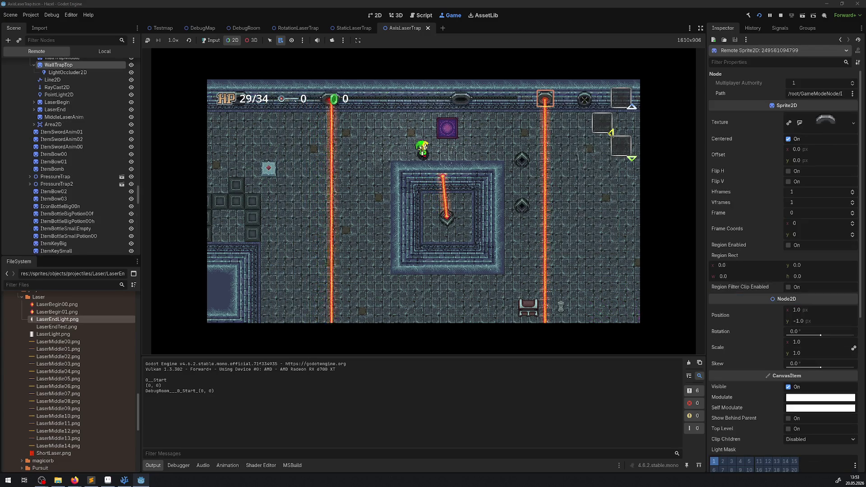
{"action": "left_click", "coordinate": [62, 95]}
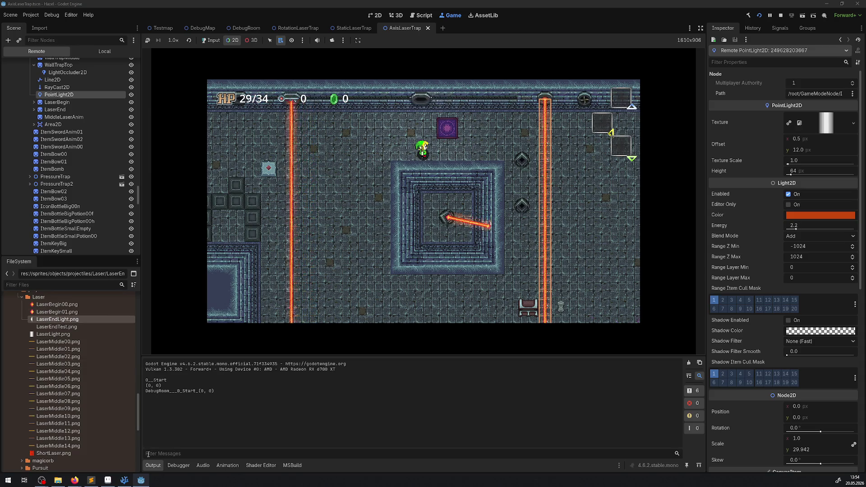
{"action": "left_click", "coordinate": [119, 482]}
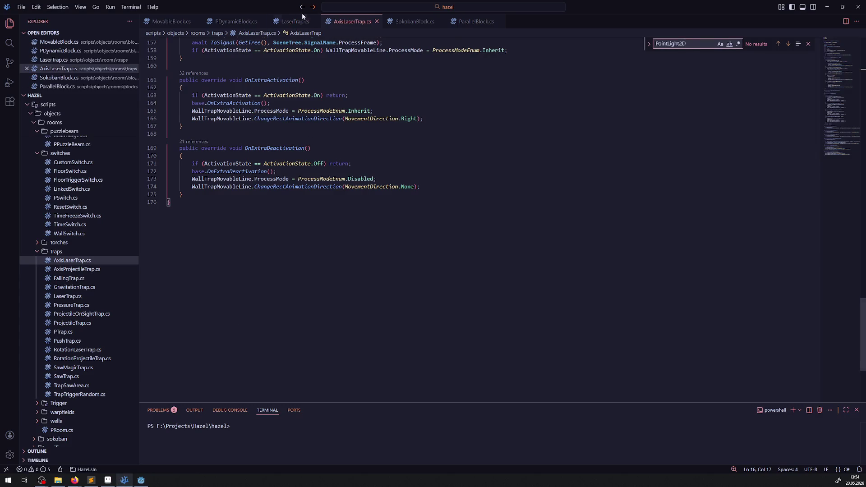
Step: In LaserTrap.cs review the Length uses and 0.15f scale term and select the UpdateLightLength method name
{"action": "left_click", "coordinate": [289, 22]}
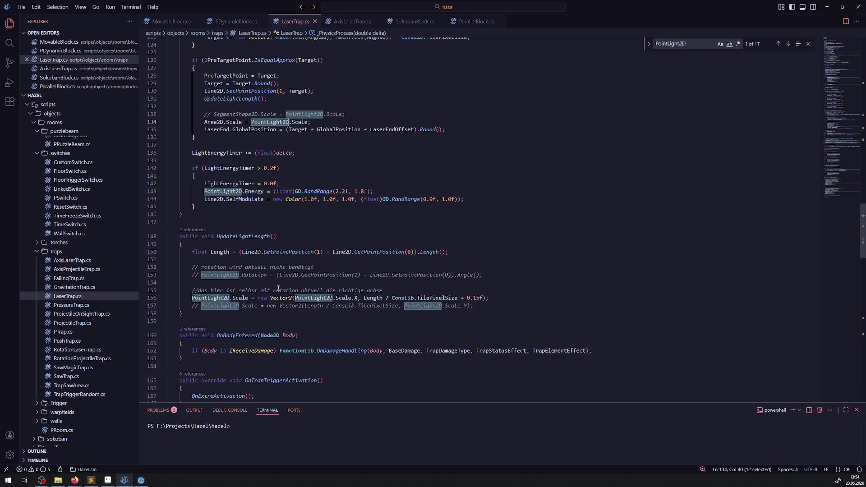
{"action": "left_click", "coordinate": [230, 251]}
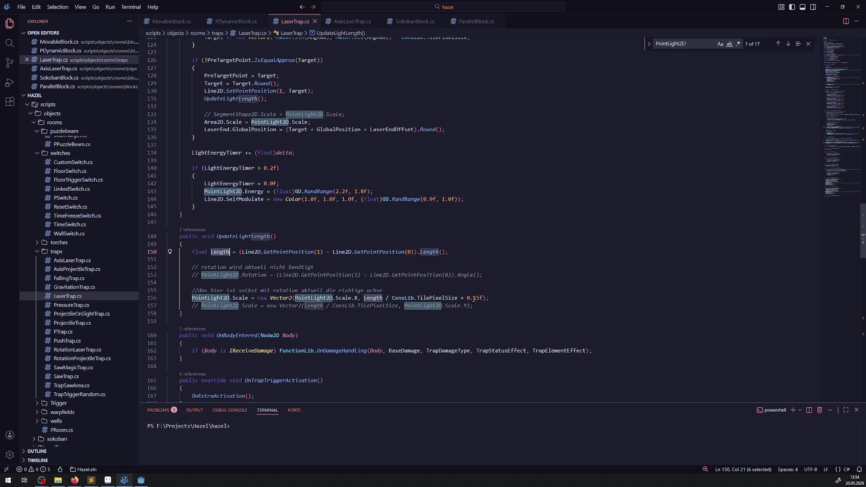
{"action": "left_click", "coordinate": [484, 299]}
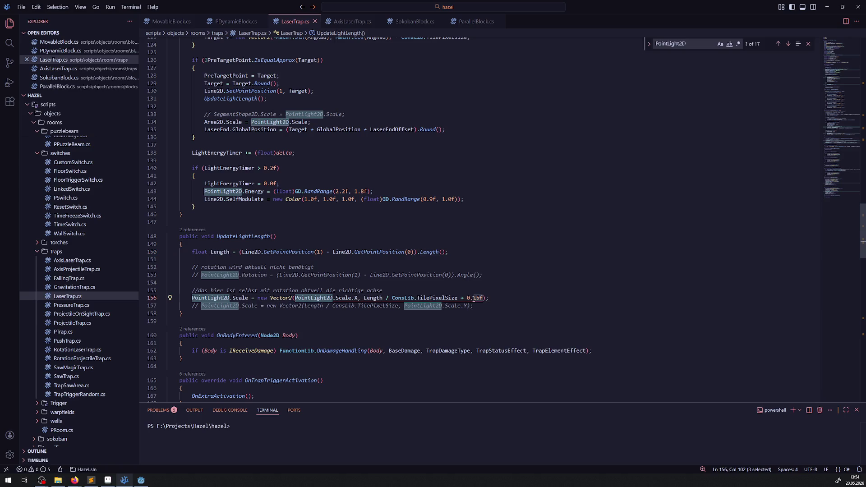
{"action": "double_click", "coordinate": [240, 237]}
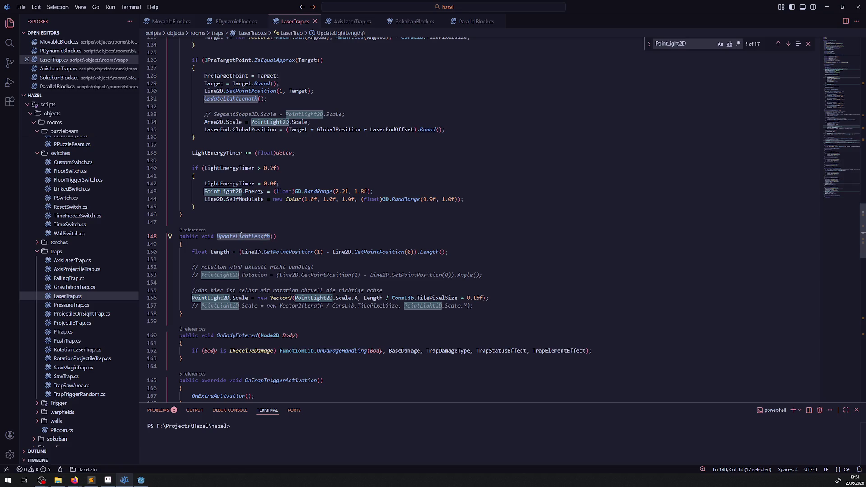
Step: Glance at AxisLaserTrap.cs, return to LaserTrap.cs, then bring the running Godot game back up
{"action": "left_click", "coordinate": [352, 21]}
{"action": "left_click", "coordinate": [502, 169]}
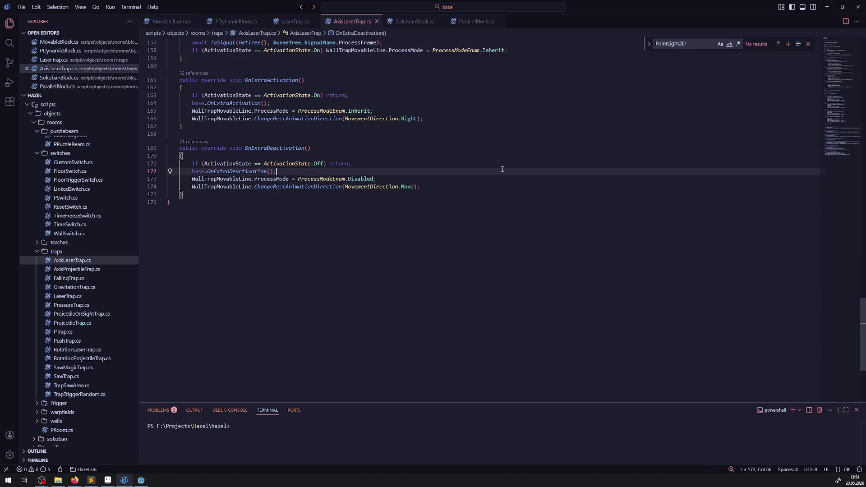
{"action": "scroll", "coordinate": [325, 115], "scroll_direction": "up", "scroll_amount": 15}
{"action": "scroll", "coordinate": [335, 132], "scroll_direction": "up", "scroll_amount": 15}
{"action": "scroll", "coordinate": [345, 147], "scroll_direction": "up", "scroll_amount": 15}
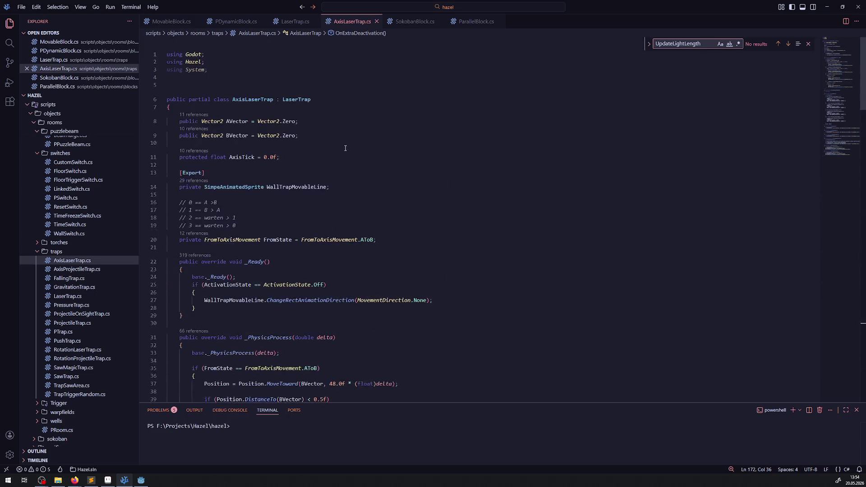
{"action": "left_click", "coordinate": [296, 22]}
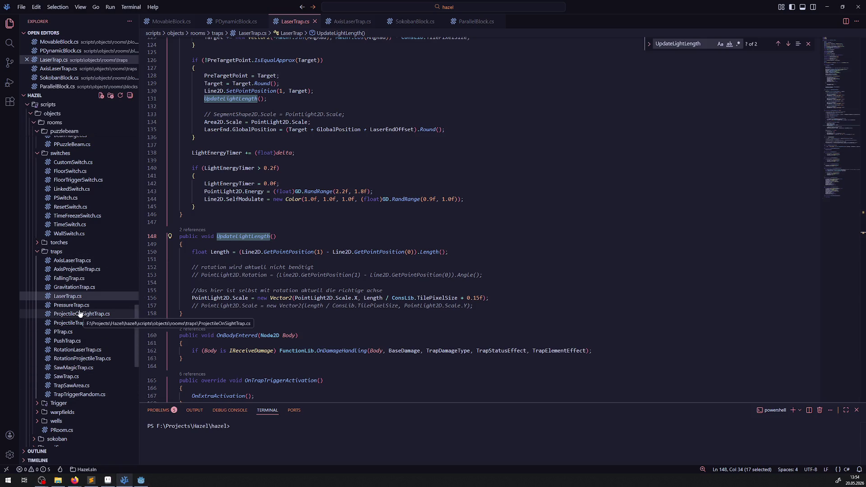
{"action": "left_click", "coordinate": [141, 481]}
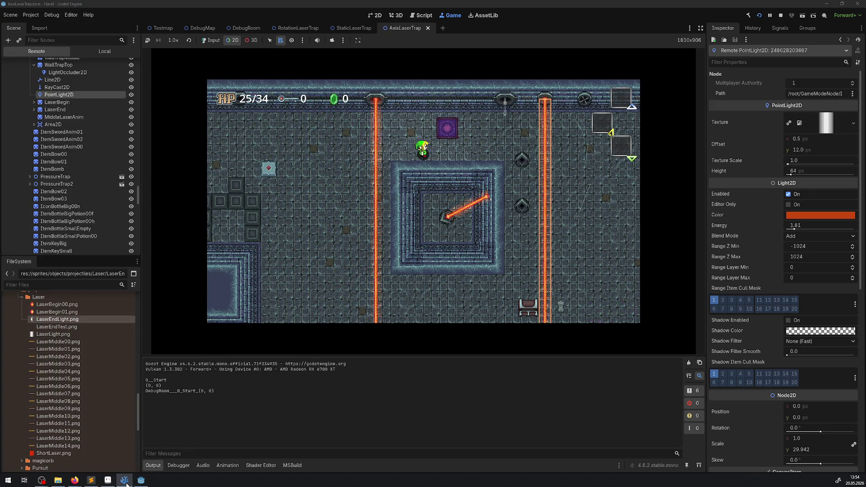
Step: Check LaserTrap.cs's glow formula in VS Code, then stop the running game in Godot
{"action": "key", "text": "alt+Tab"}
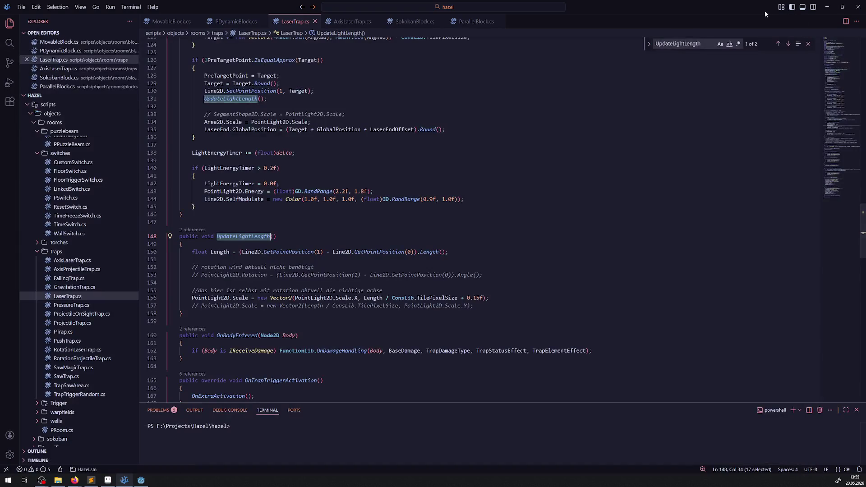
{"action": "left_click", "coordinate": [141, 481]}
{"action": "key", "text": "F8"}
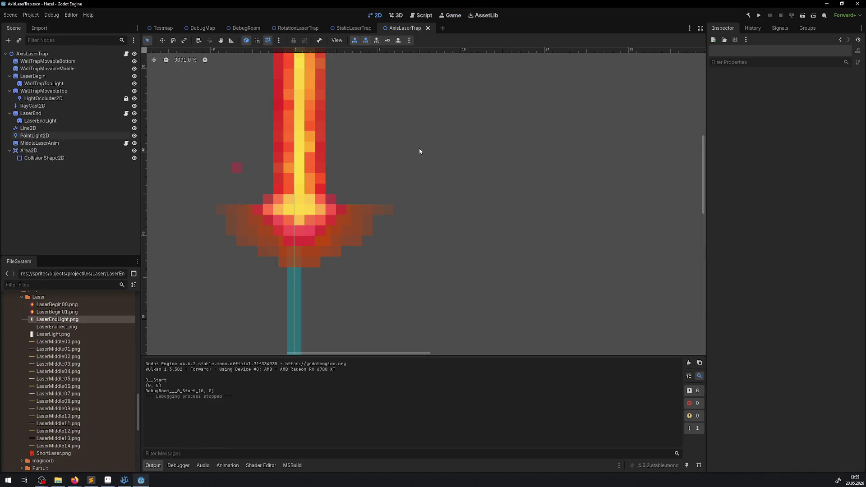
{"action": "scroll", "coordinate": [419, 151], "scroll_direction": "down", "scroll_amount": 3}
{"action": "scroll", "coordinate": [433, 142], "scroll_direction": "down", "scroll_amount": 2}
{"action": "scroll", "coordinate": [355, 155], "scroll_direction": "down", "scroll_amount": 2}
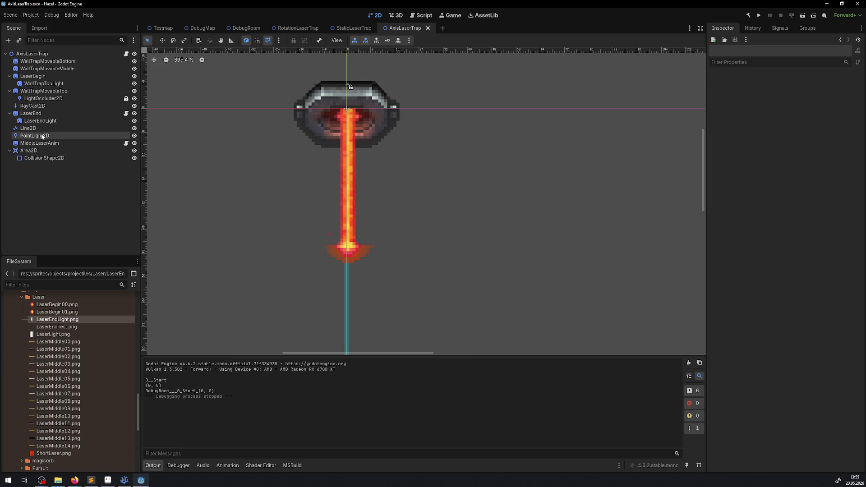
Step: Compare AxisLaserTrap's RayCast2D transform against StaticLaserTrap's RayCast2D and PointLight2D
{"action": "left_click", "coordinate": [33, 105]}
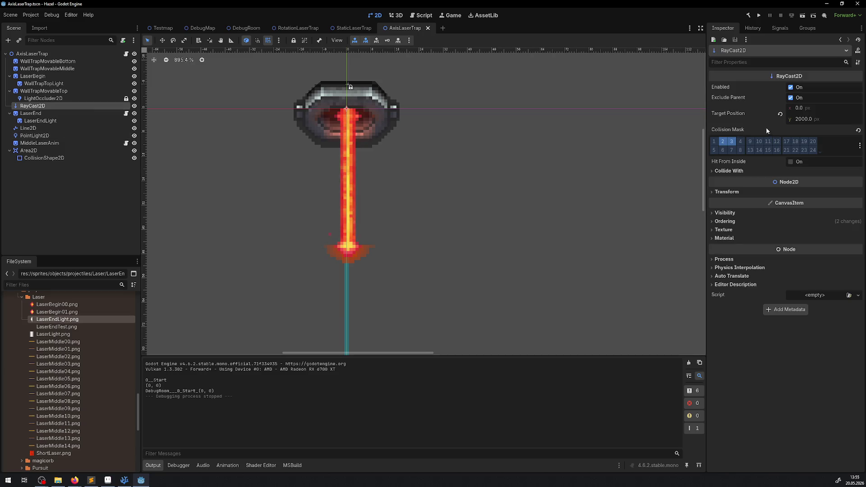
{"action": "left_click", "coordinate": [738, 195]}
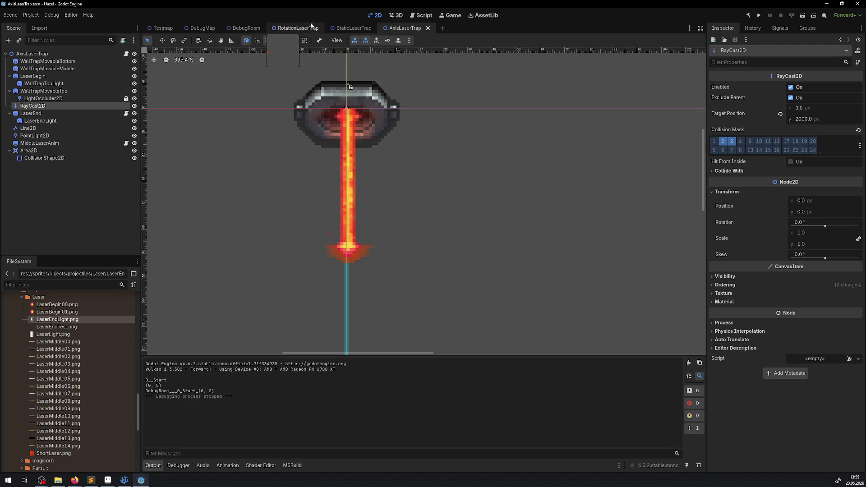
{"action": "left_click", "coordinate": [354, 27]}
{"action": "left_click", "coordinate": [22, 99]}
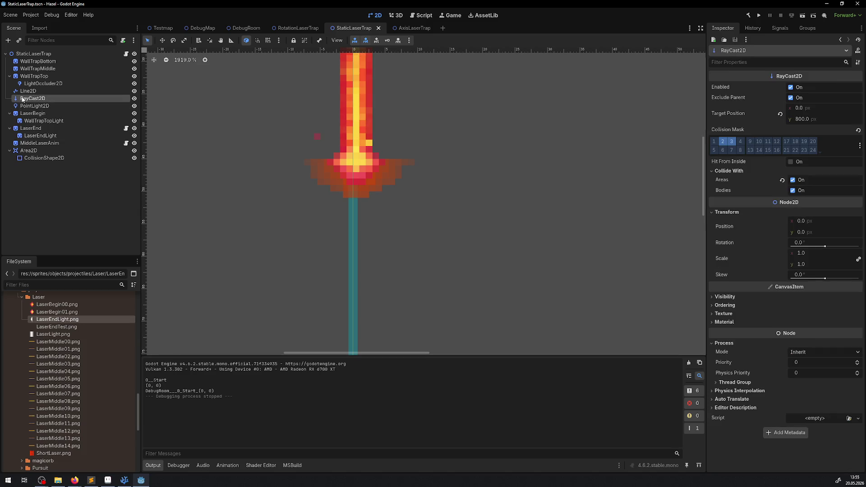
{"action": "scroll", "coordinate": [417, 139], "scroll_direction": "down", "scroll_amount": 2}
{"action": "left_click_drag", "start_coordinate": [417, 140], "coordinate": [412, 295]}
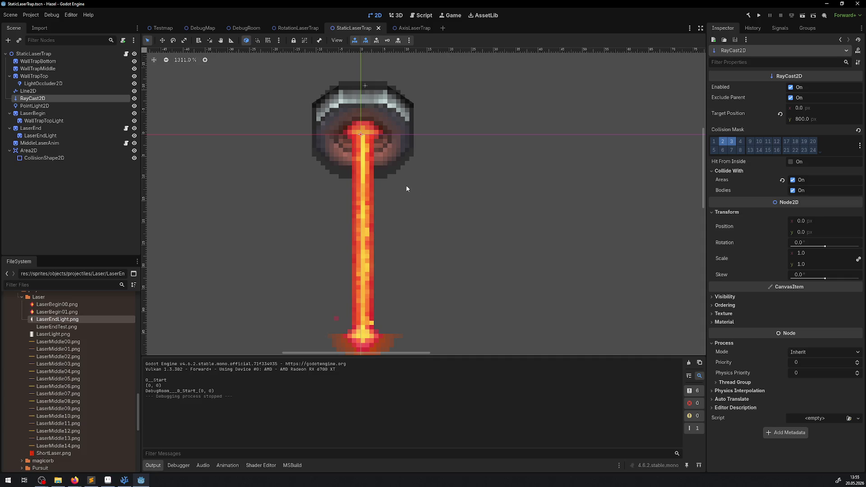
{"action": "left_click", "coordinate": [40, 106]}
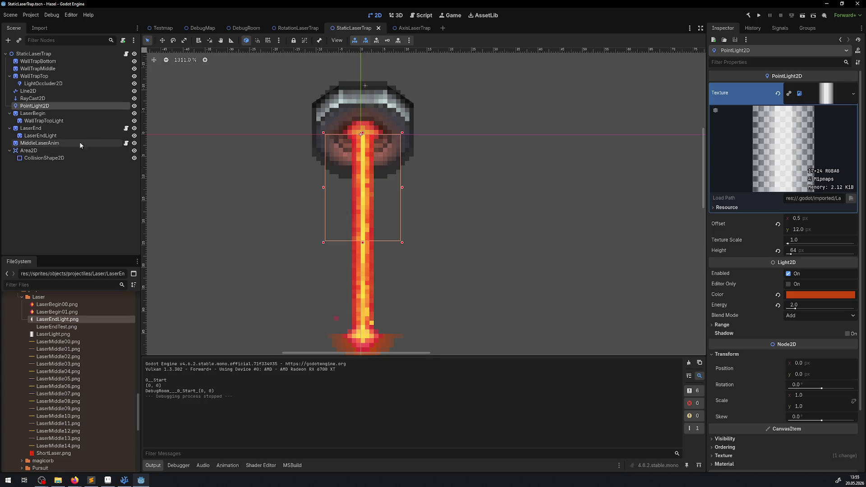
Step: Compare AxisLaserTrap's PointLight2D texture and position with StaticLaserTrap's, ending on AxisLaserTrap
{"action": "left_click", "coordinate": [410, 28]}
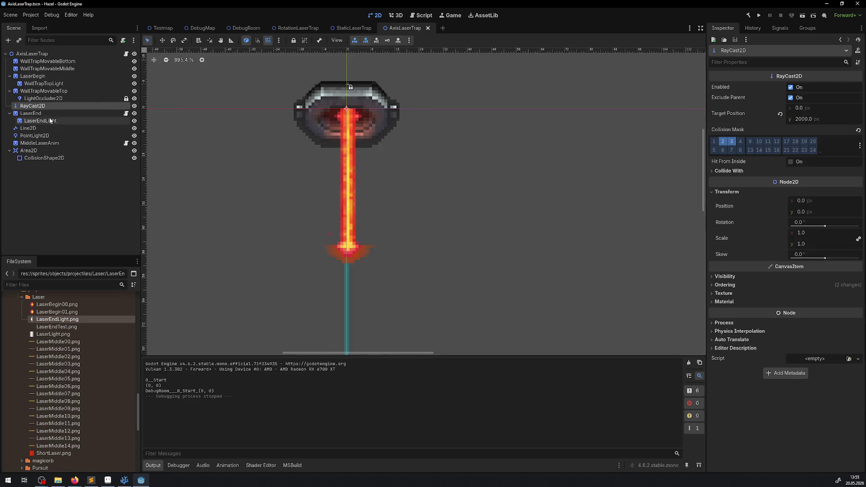
{"action": "left_click", "coordinate": [36, 135]}
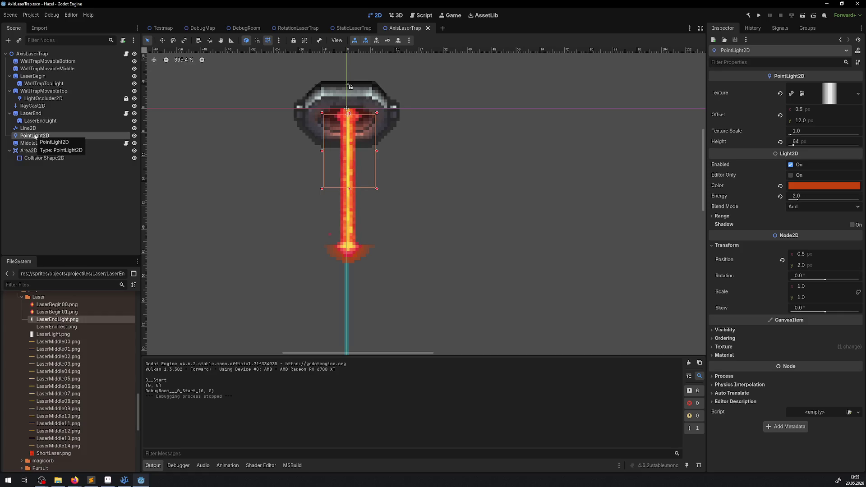
{"action": "left_click", "coordinate": [838, 90]}
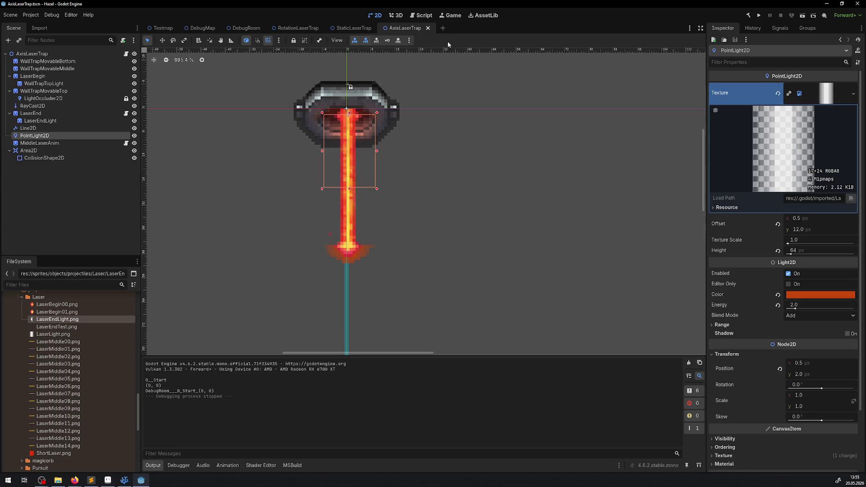
{"action": "left_click", "coordinate": [347, 29]}
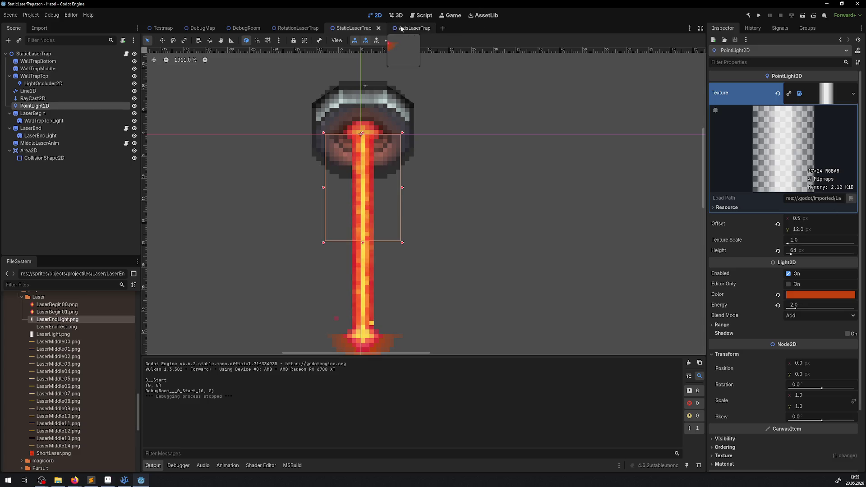
{"action": "left_click", "coordinate": [403, 28]}
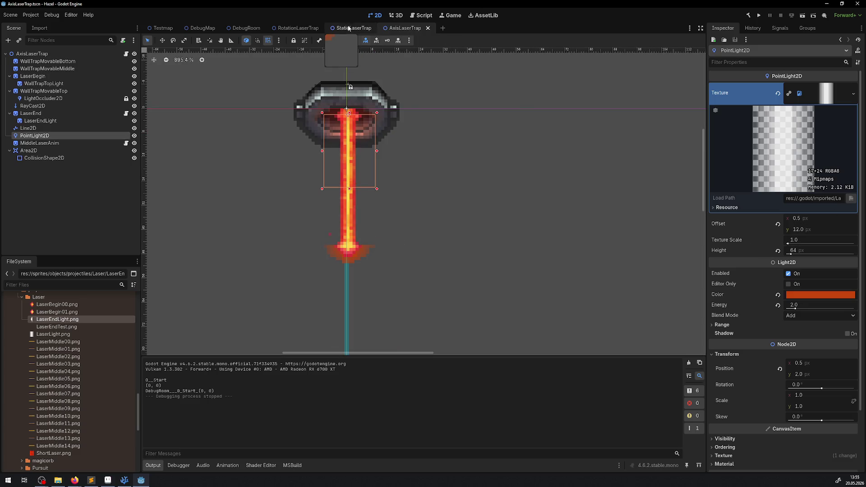
{"action": "left_click", "coordinate": [354, 29]}
{"action": "left_click", "coordinate": [408, 29]}
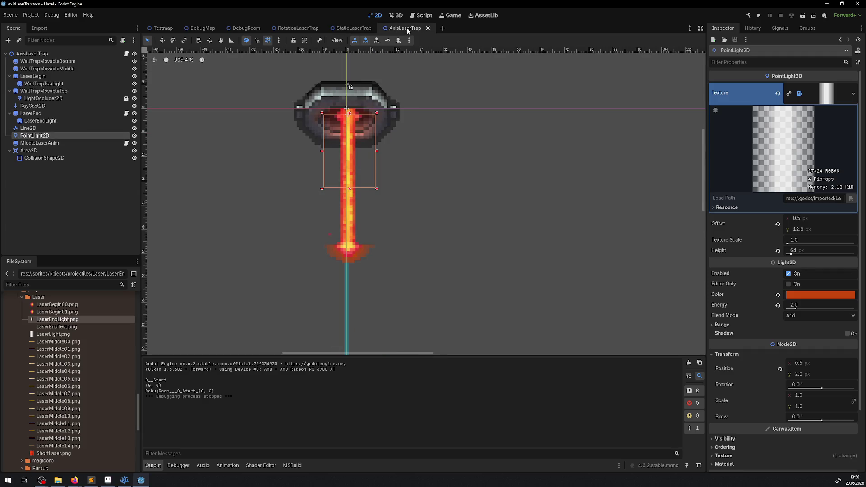
Step: Undo the light position change and the pasted LaserEndLight copy, then save AxisLaserTrap
{"action": "left_click", "coordinate": [804, 374]}
{"action": "type", "text": "0"}
{"action": "key", "text": "Return"}
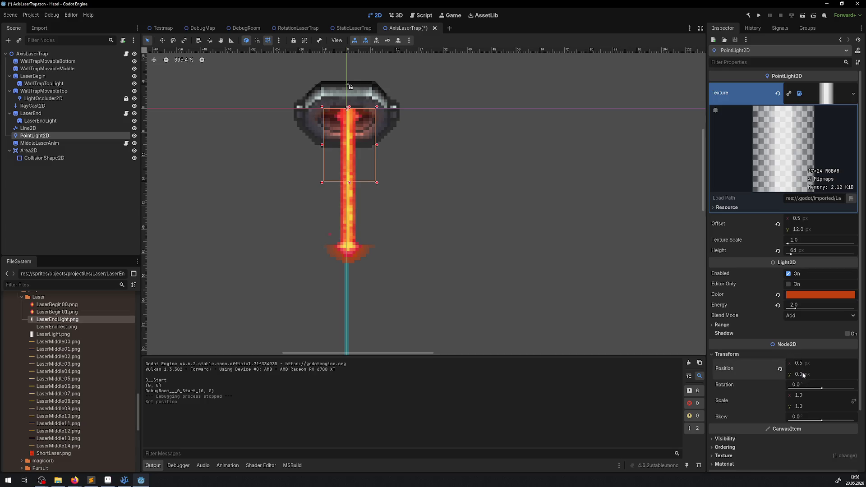
{"action": "scroll", "coordinate": [370, 114], "scroll_direction": "up", "scroll_amount": 5}
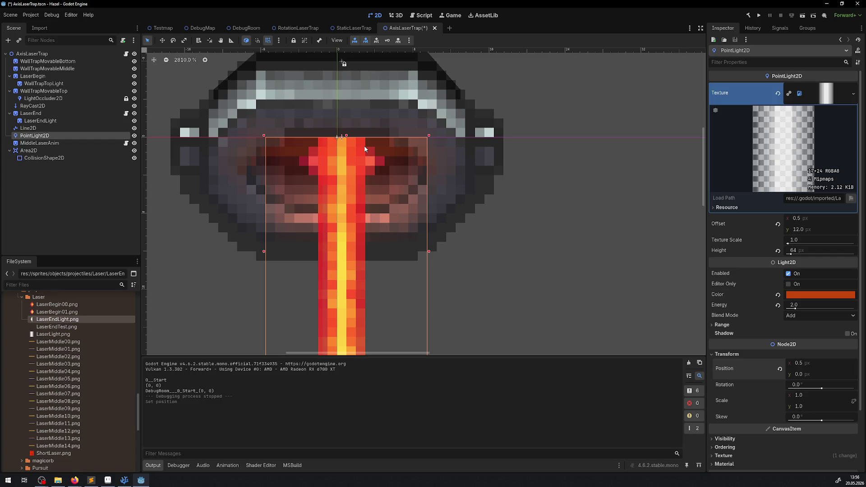
{"action": "key", "text": "ctrl+z"}
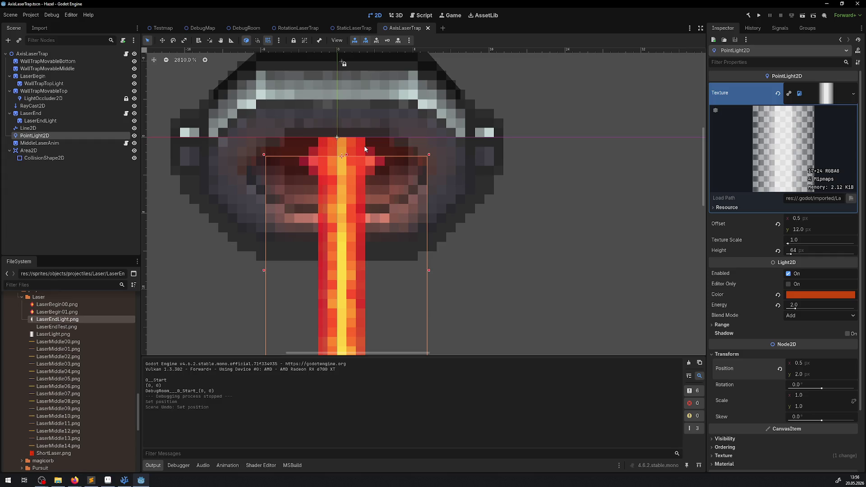
{"action": "left_click", "coordinate": [336, 155]}
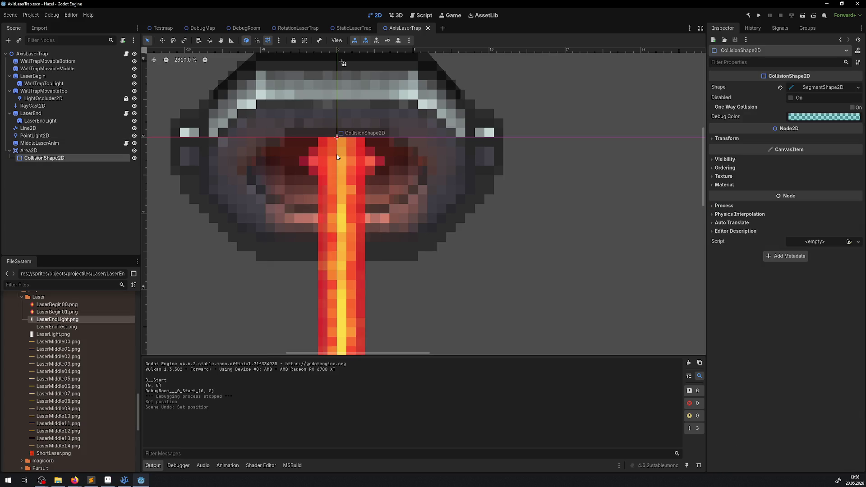
{"action": "key", "text": "ctrl+z"}
{"action": "key", "text": "ctrl+z"}
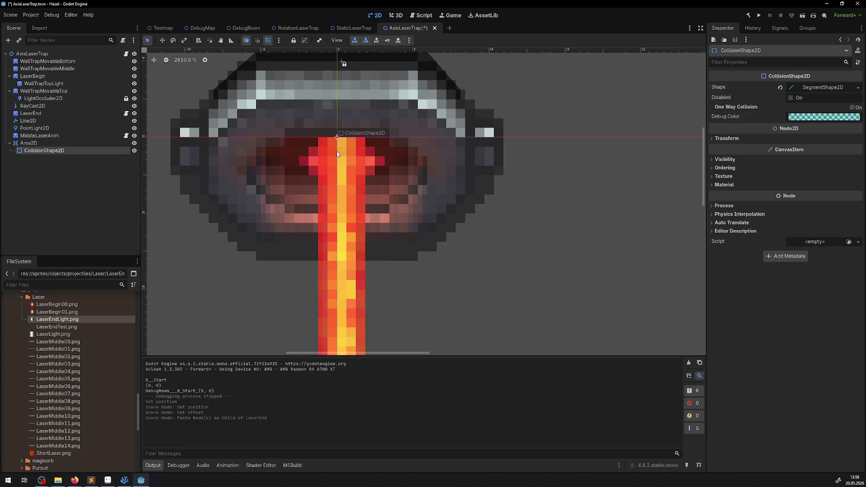
{"action": "key", "text": "ctrl+s"}
Step: Set AxisLaserTrap's PointLight2D Position y to 0, save the scene and run the game
{"action": "left_click", "coordinate": [325, 179]}
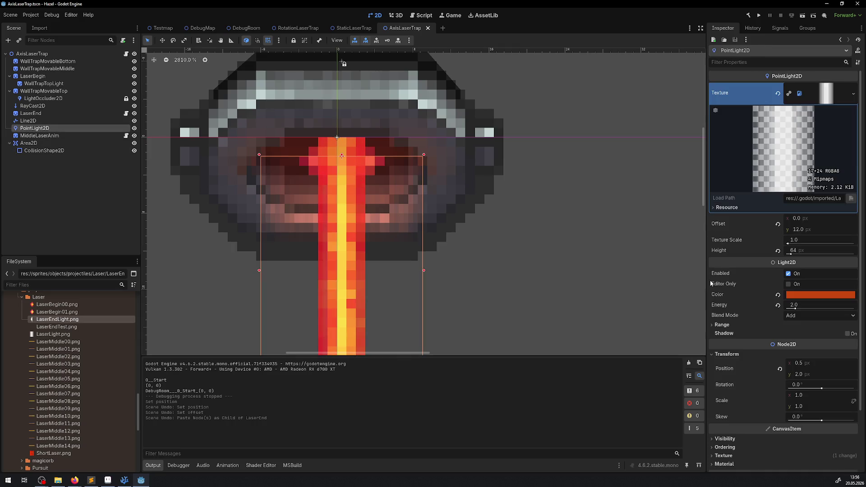
{"action": "left_click", "coordinate": [799, 374]}
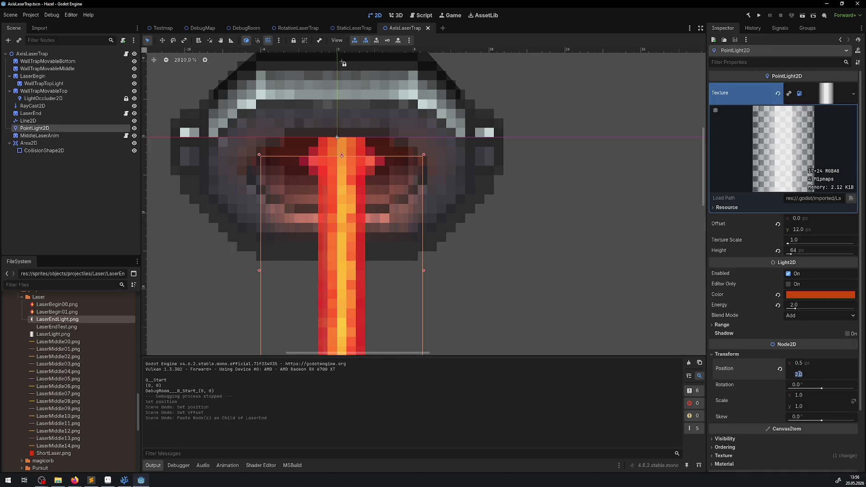
{"action": "type", "text": "0"}
{"action": "key", "text": "Return"}
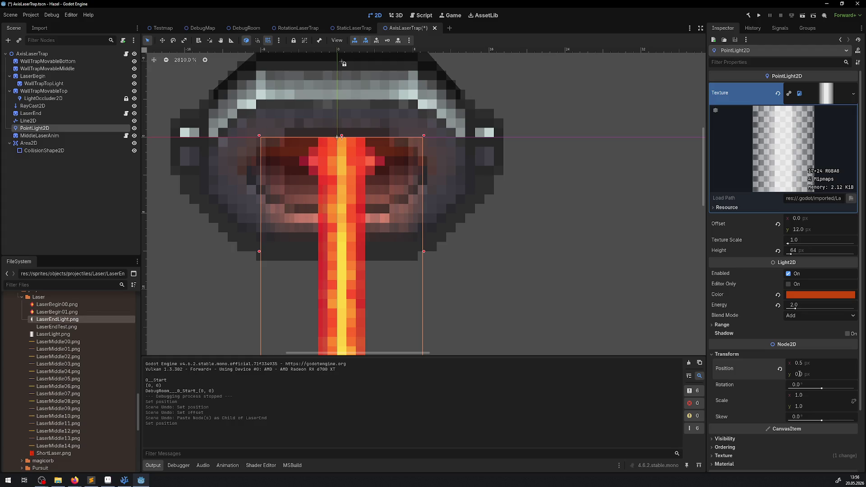
{"action": "key", "text": "ctrl+s"}
{"action": "left_click", "coordinate": [759, 16]}
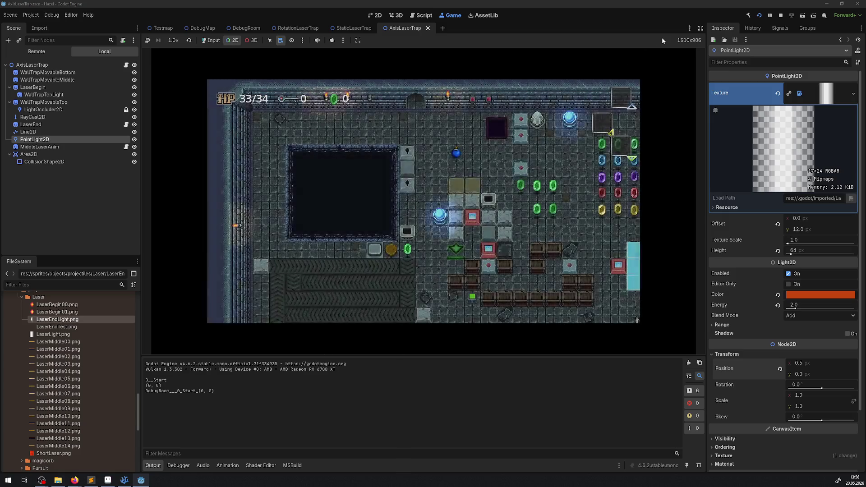
Step: Enlarge the running game by hiding the side docks and collapsing the output panel
{"action": "left_click", "coordinate": [700, 28]}
{"action": "right_click", "coordinate": [574, 86]}
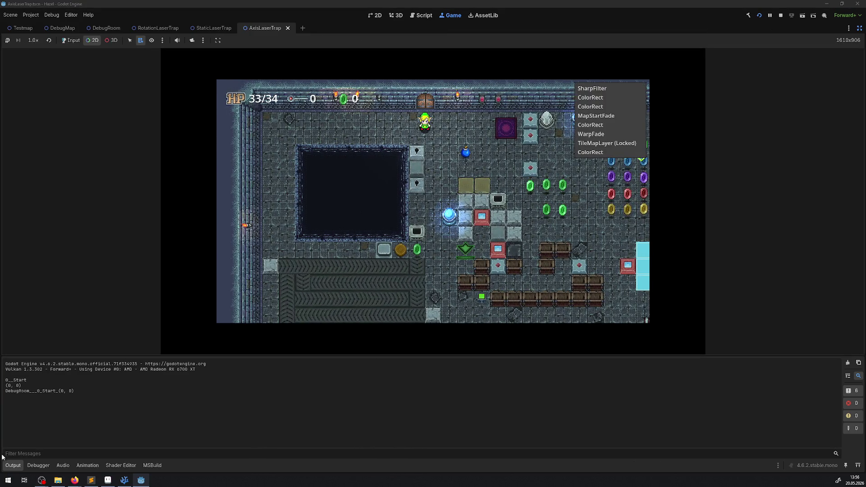
{"action": "left_click", "coordinate": [73, 42]}
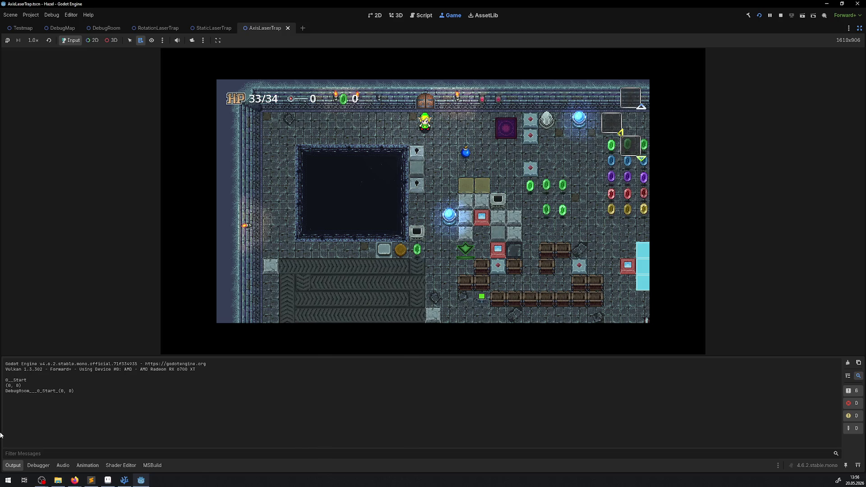
{"action": "left_click", "coordinate": [13, 466]}
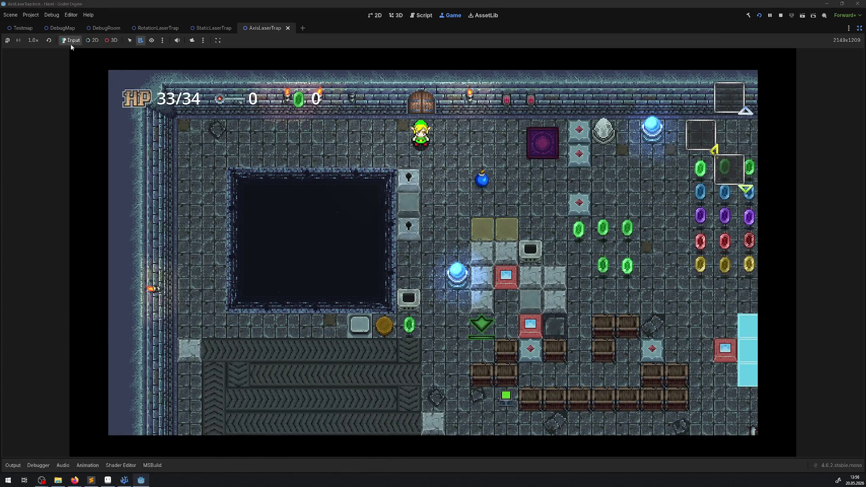
Step: Walk the player down through the laser room, then stop the game and restore the editor panels
{"action": "key", "text": "Right"}
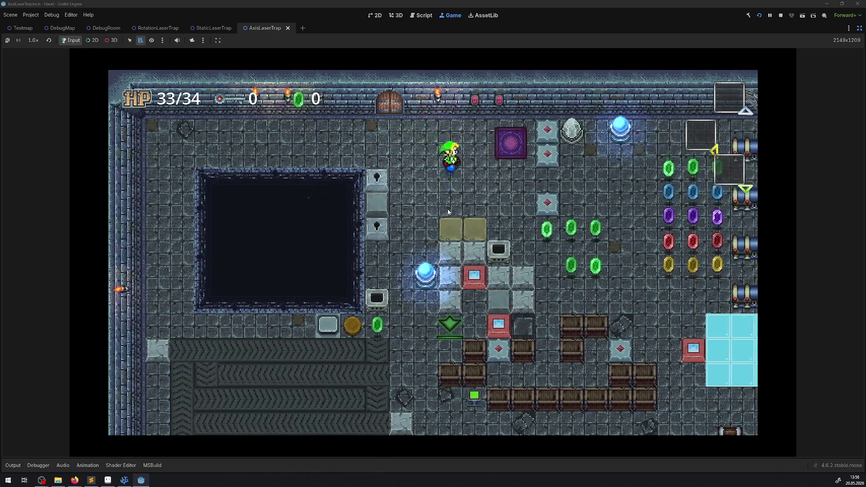
{"action": "key", "text": "Left"}
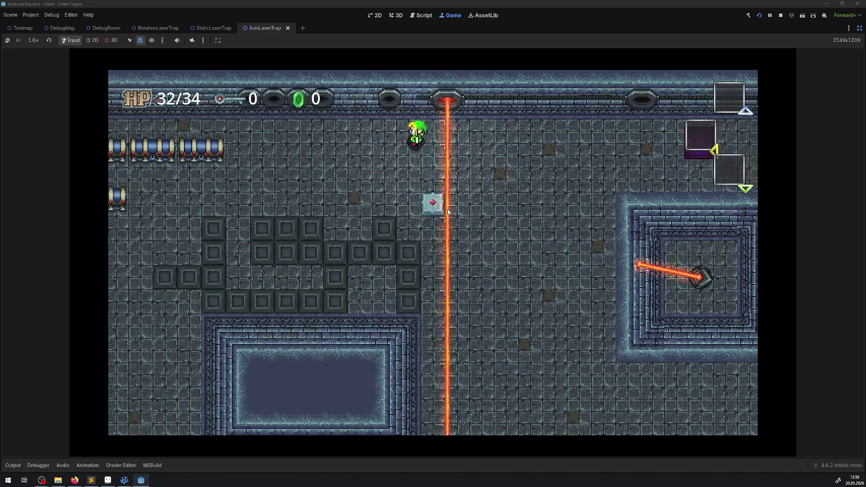
{"action": "key", "text": "Right"}
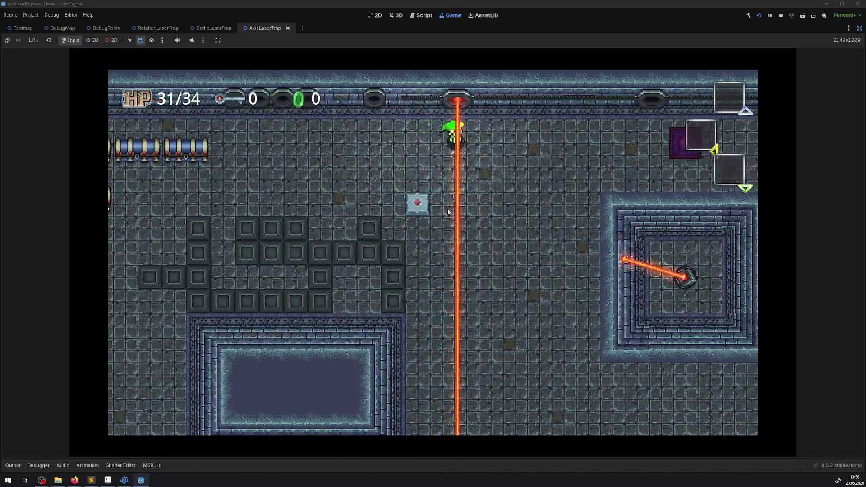
{"action": "key", "text": "Down"}
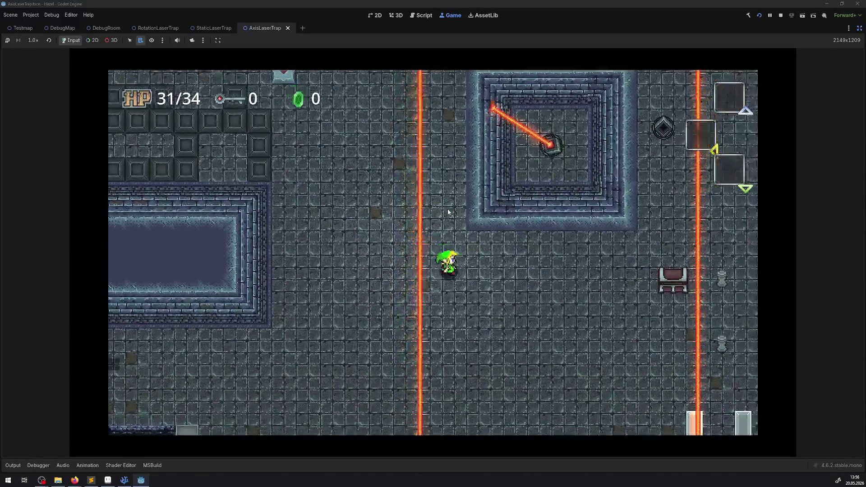
{"action": "key", "text": "Right"}
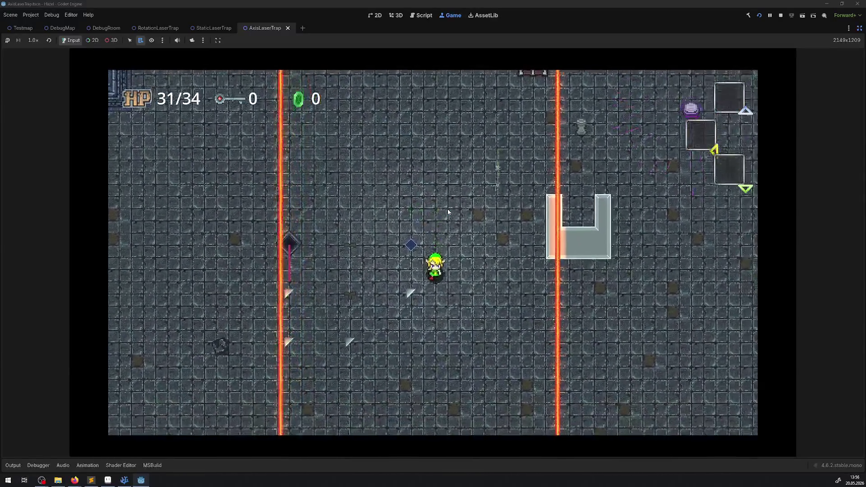
{"action": "key", "text": "Left"}
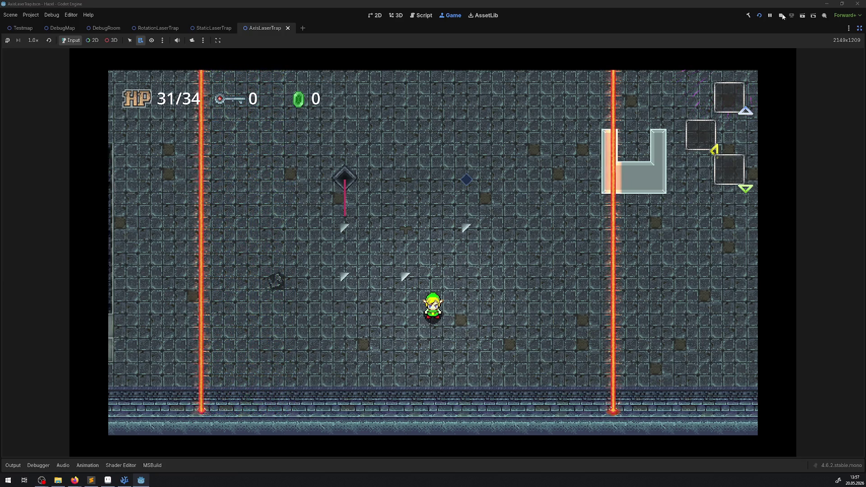
{"action": "key", "text": "F8"}
{"action": "left_click", "coordinate": [860, 27]}
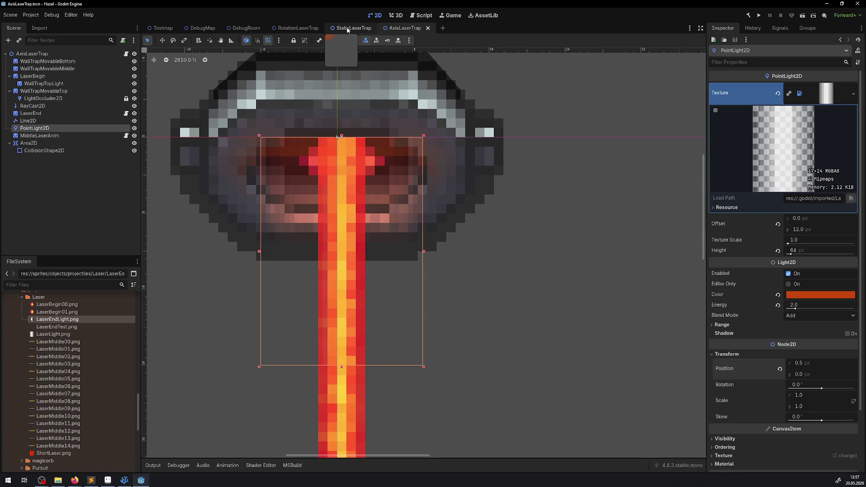
{"action": "scroll", "coordinate": [367, 153], "scroll_direction": "down", "scroll_amount": 5}
{"action": "scroll", "coordinate": [402, 201], "scroll_direction": "up", "scroll_amount": 5}
Step: Paste StaticLaserTrap's LaserEndLight under LaserEnd in AxisLaserTrap and run the game
{"action": "left_click", "coordinate": [31, 113]}
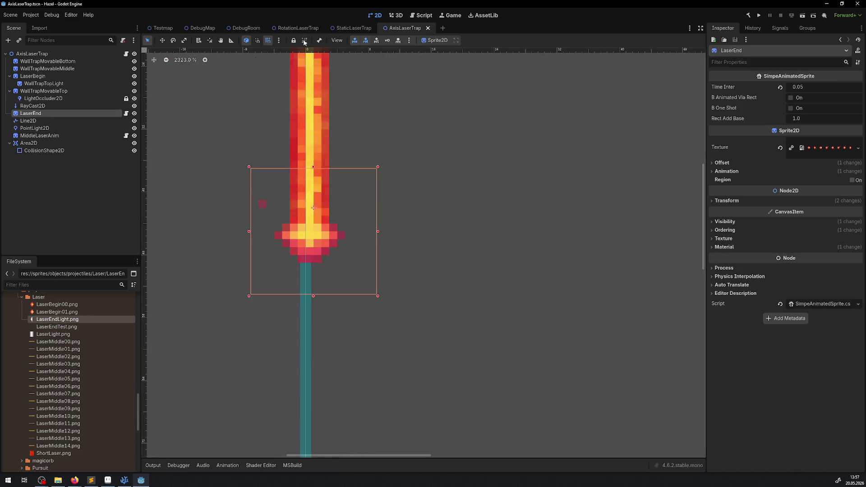
{"action": "left_click", "coordinate": [345, 29]}
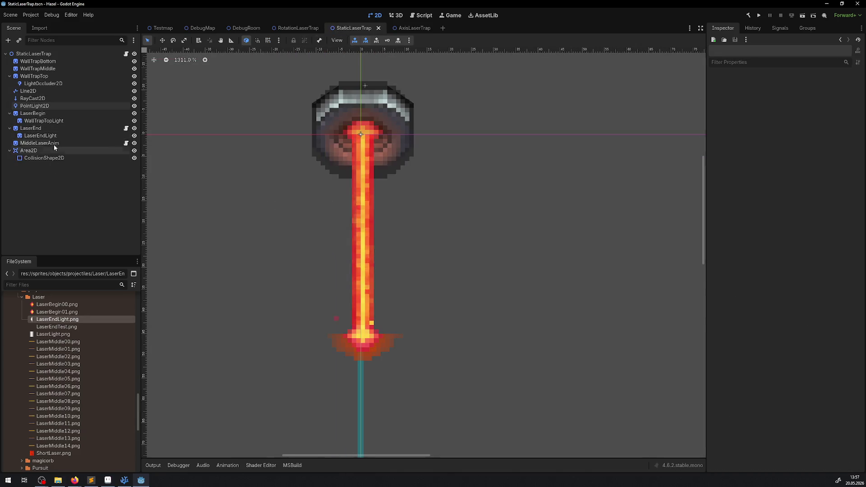
{"action": "left_click", "coordinate": [47, 135]}
{"action": "left_click", "coordinate": [409, 29]}
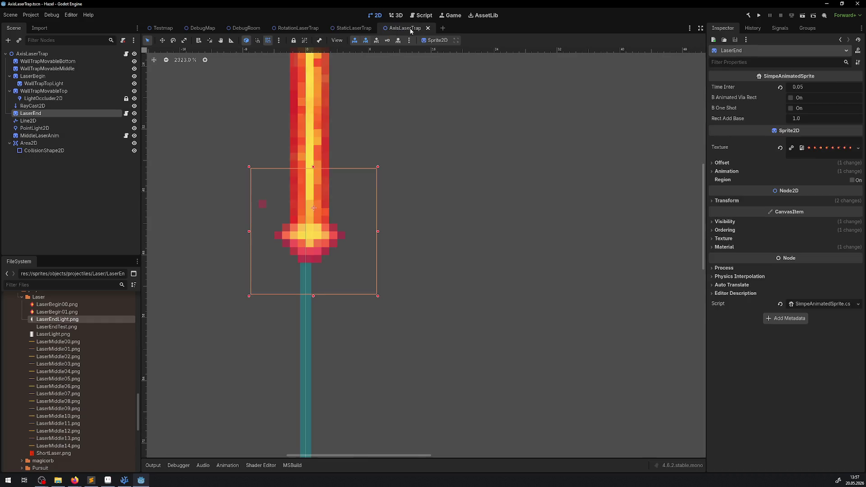
{"action": "key", "text": "ctrl+v"}
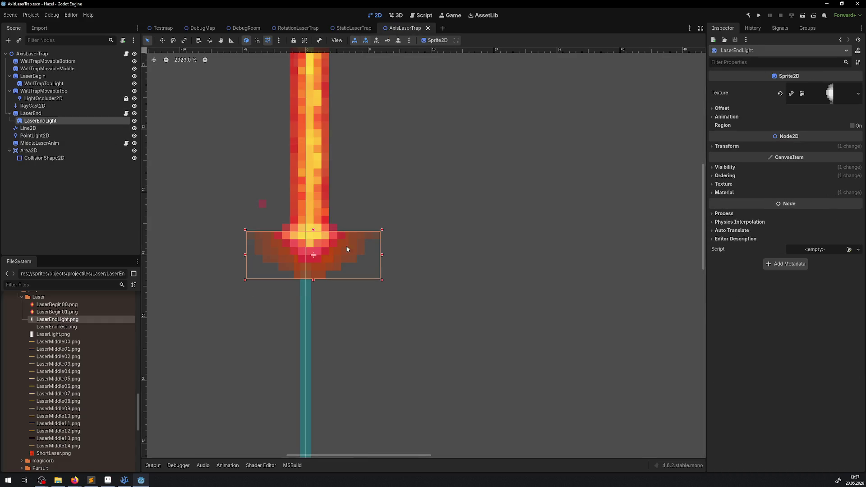
{"action": "left_click", "coordinate": [760, 15]}
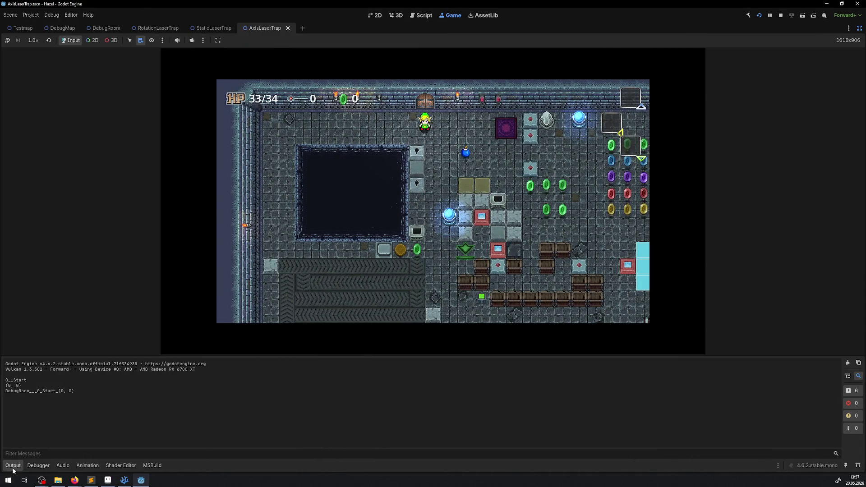
Step: Enlarge the game view and walk the player off the teleporter down through the trap room
{"action": "left_click", "coordinate": [14, 465]}
{"action": "key", "text": "Right"}
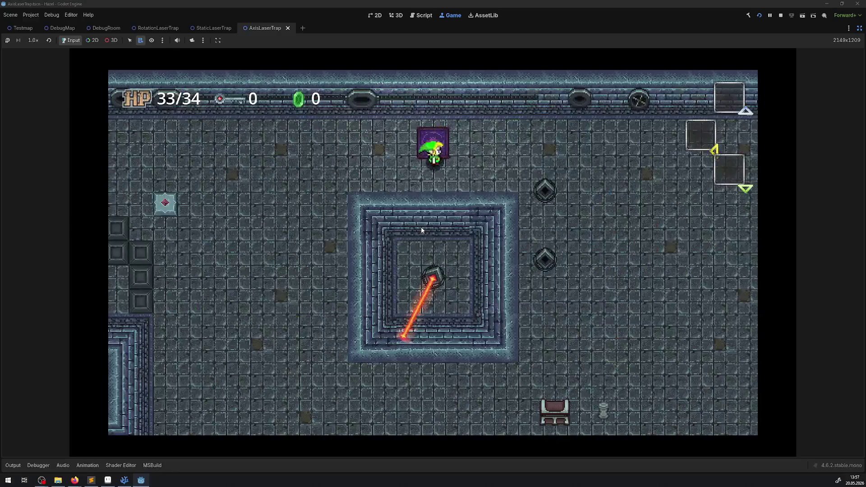
{"action": "key", "text": "Down"}
{"action": "key", "text": "Left"}
{"action": "key", "text": "Left"}
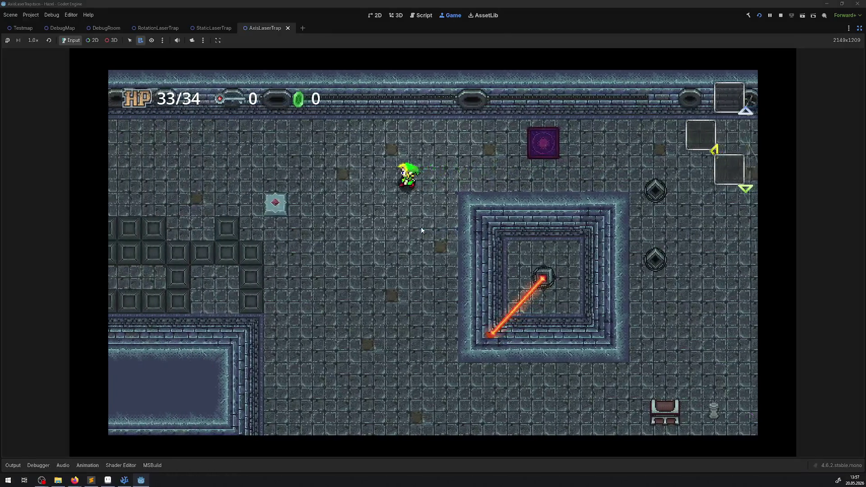
{"action": "key", "text": "Down"}
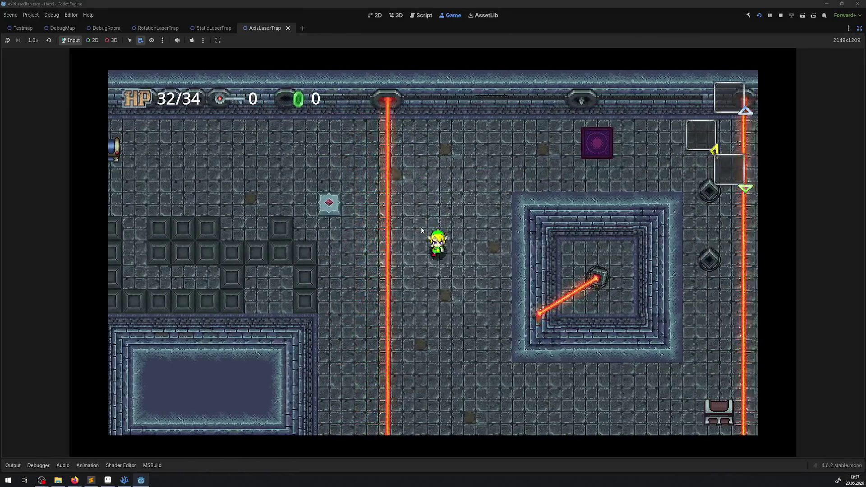
{"action": "key", "text": "Down"}
{"action": "key", "text": "Right"}
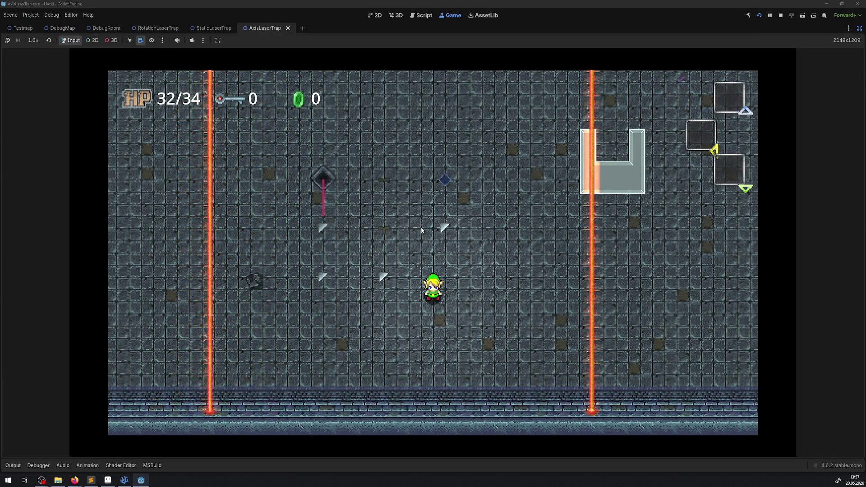
Step: Walk the player back up and left past the lasers toward the rotating laser platform
{"action": "key", "text": "Up"}
{"action": "key", "text": "Left"}
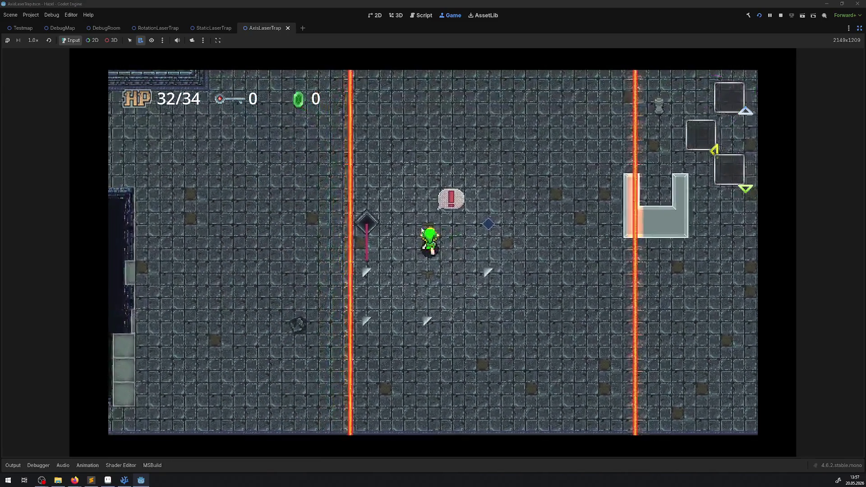
{"action": "key", "text": "Up"}
{"action": "key", "text": "Left"}
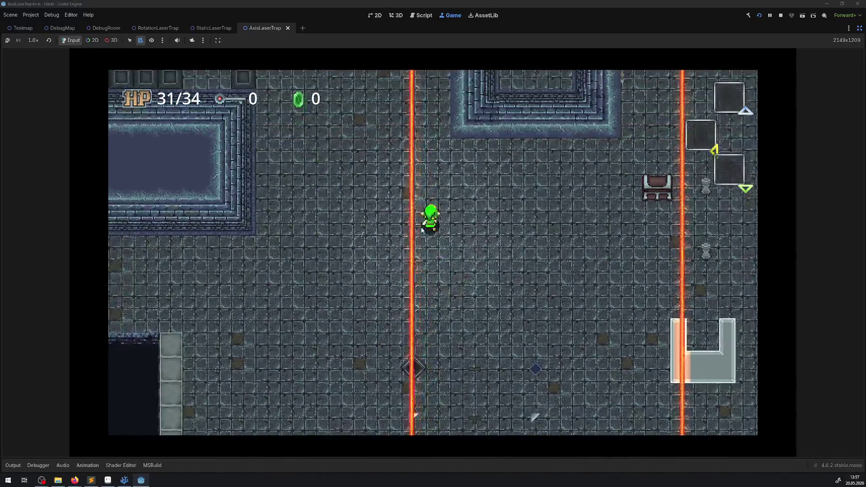
{"action": "key", "text": "Up"}
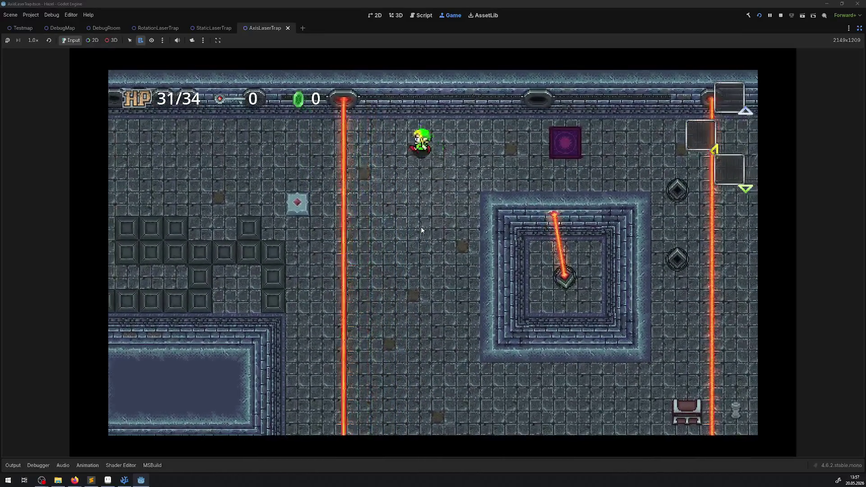
{"action": "key", "text": "Up"}
{"action": "key", "text": "Left"}
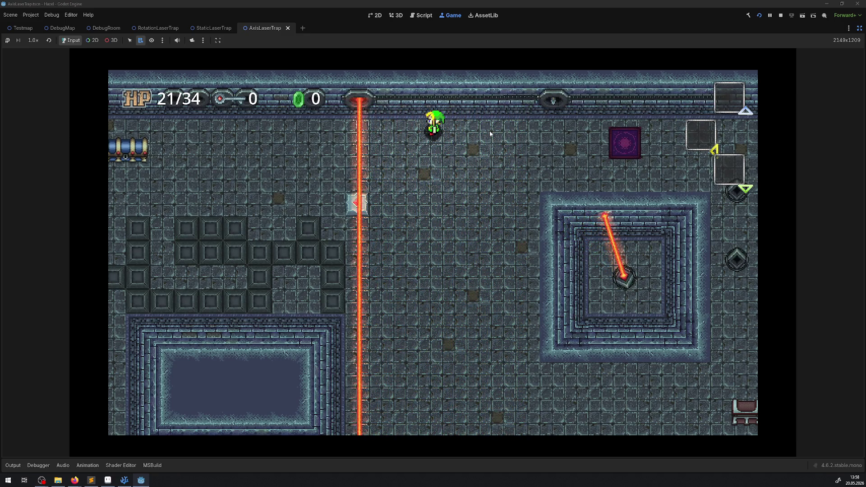
Step: Stop the game and compare StaticLaserTrap's point light and AxisLaserTrap's top housing positions
{"action": "left_click", "coordinate": [782, 16]}
{"action": "scroll", "coordinate": [388, 138], "scroll_direction": "down", "scroll_amount": 3}
{"action": "left_click", "coordinate": [213, 28]}
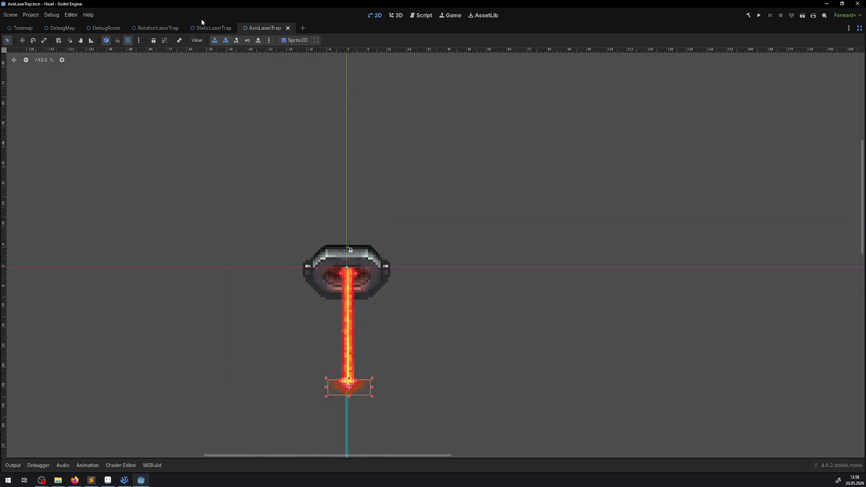
{"action": "scroll", "coordinate": [338, 152], "scroll_direction": "up", "scroll_amount": 2}
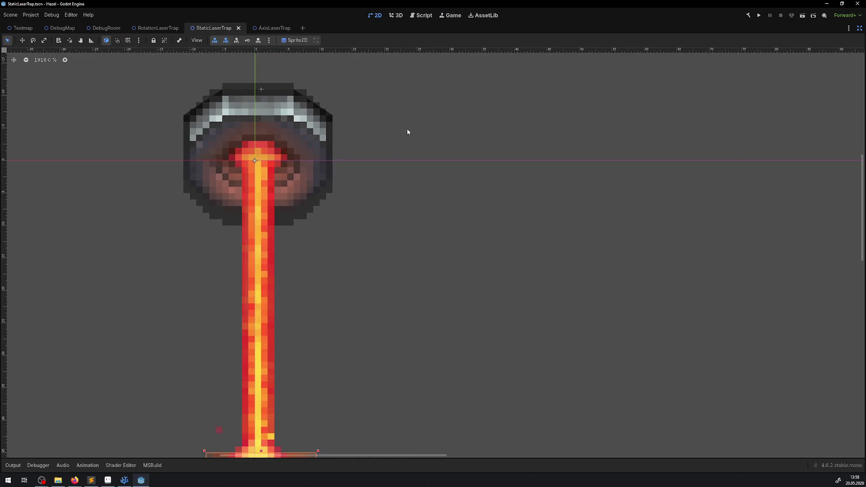
{"action": "left_click", "coordinate": [857, 25]}
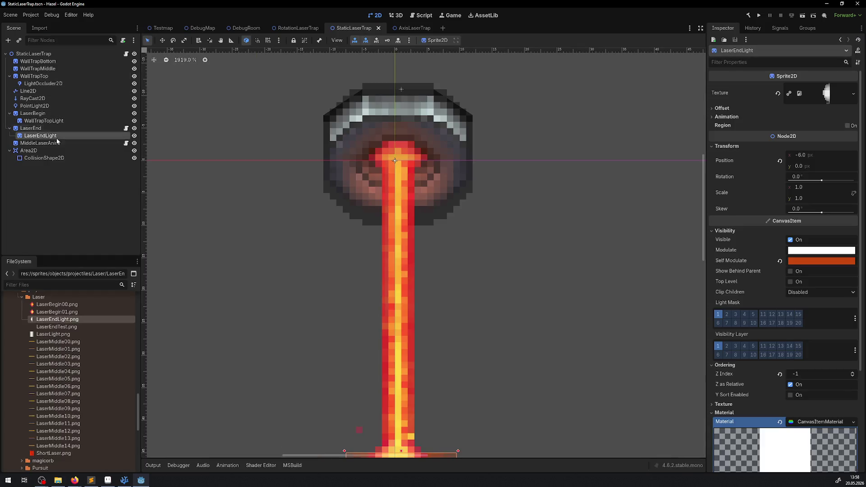
{"action": "left_click", "coordinate": [34, 105]}
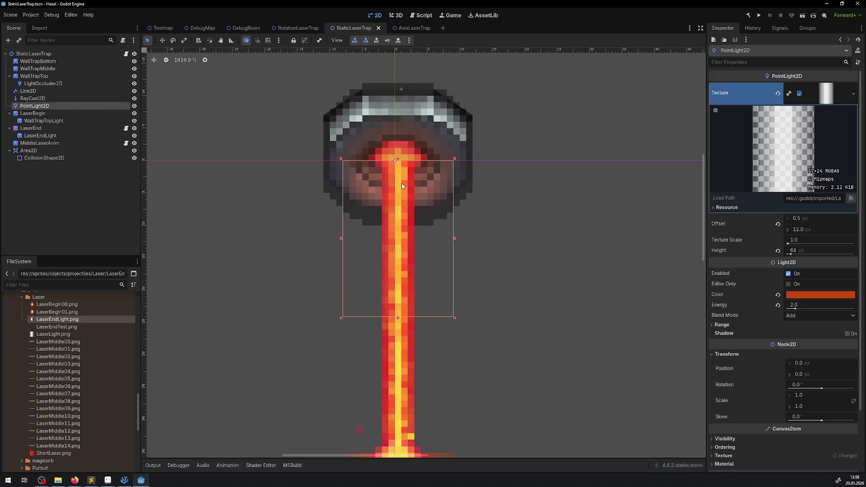
{"action": "left_click", "coordinate": [405, 28]}
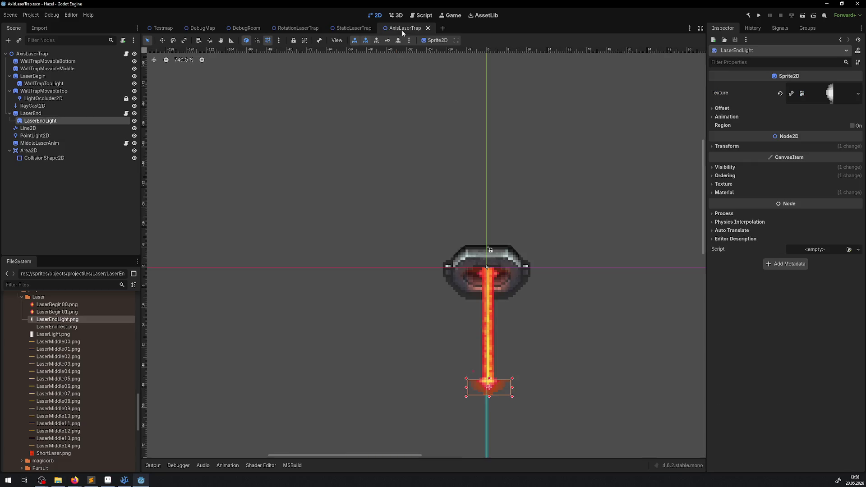
{"action": "scroll", "coordinate": [488, 203], "scroll_direction": "up", "scroll_amount": 4}
{"action": "scroll", "coordinate": [488, 197], "scroll_direction": "up", "scroll_amount": 1}
{"action": "scroll", "coordinate": [489, 189], "scroll_direction": "up", "scroll_amount": 1}
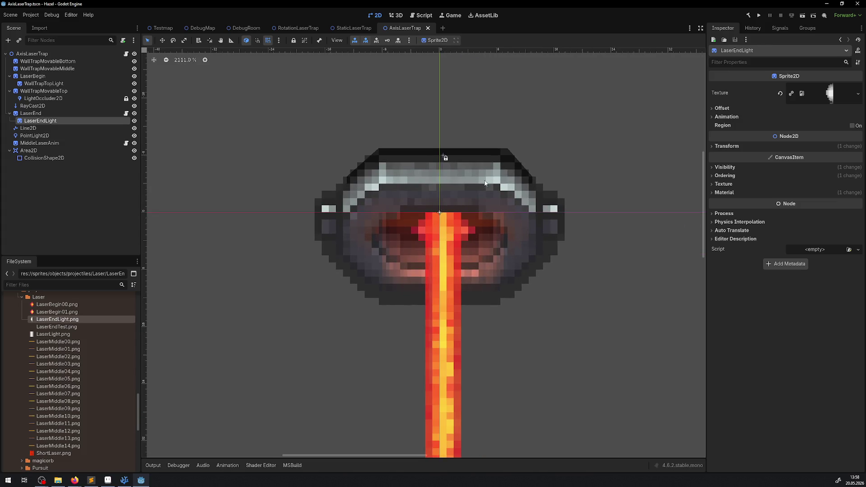
{"action": "left_click", "coordinate": [490, 179]}
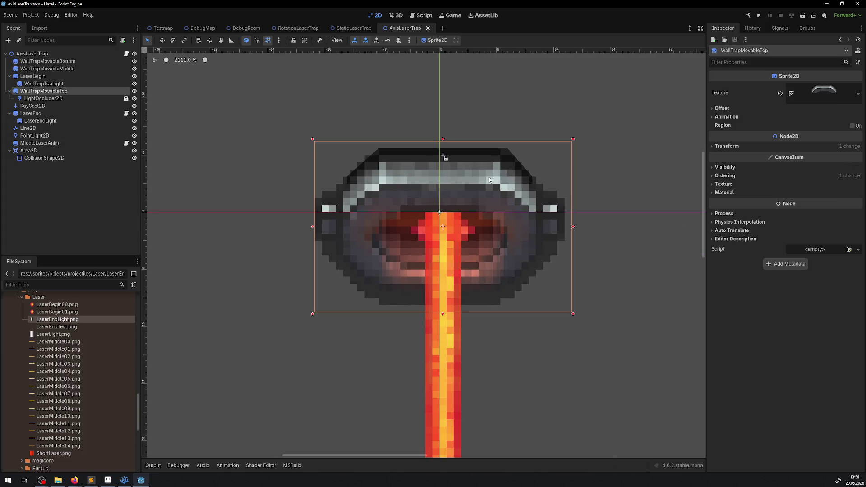
{"action": "left_click", "coordinate": [729, 147]}
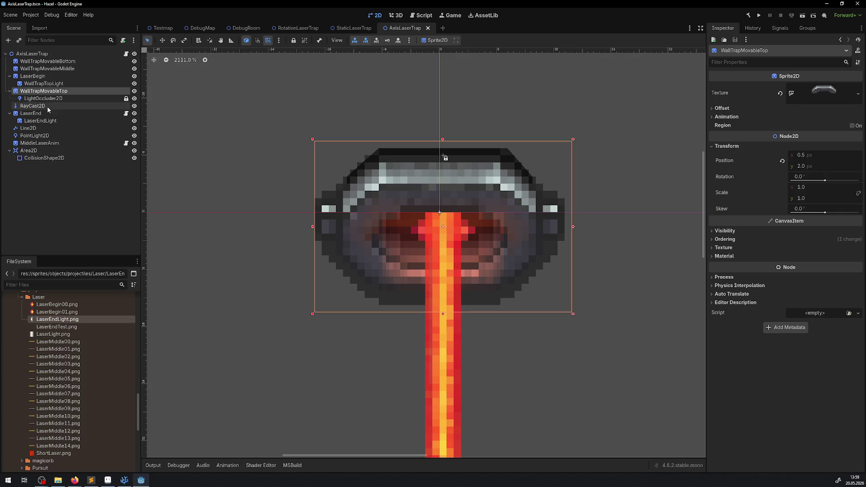
Step: Set AxisLaserTrap's PointLight2D Position y to 2 and open the node's script
{"action": "left_click", "coordinate": [41, 135]}
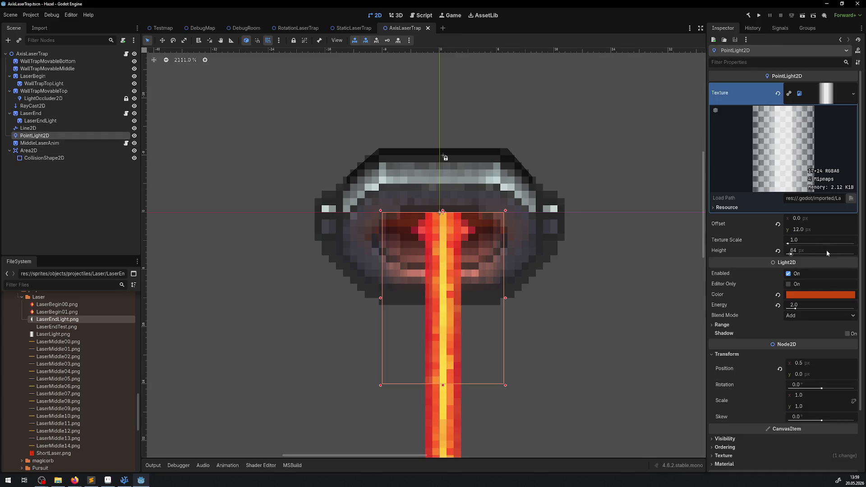
{"action": "left_click", "coordinate": [801, 374]}
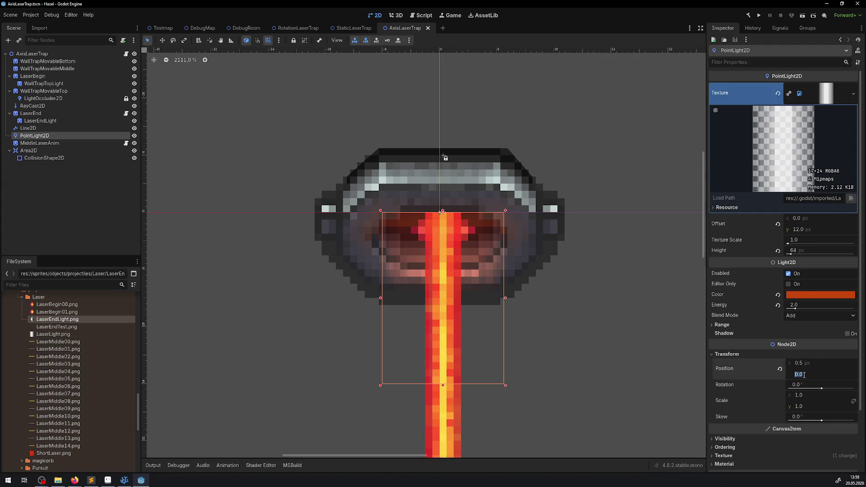
{"action": "type", "text": "2"}
{"action": "key", "text": "Return"}
{"action": "right_click", "coordinate": [319, 227]}
{"action": "key", "text": "Escape"}
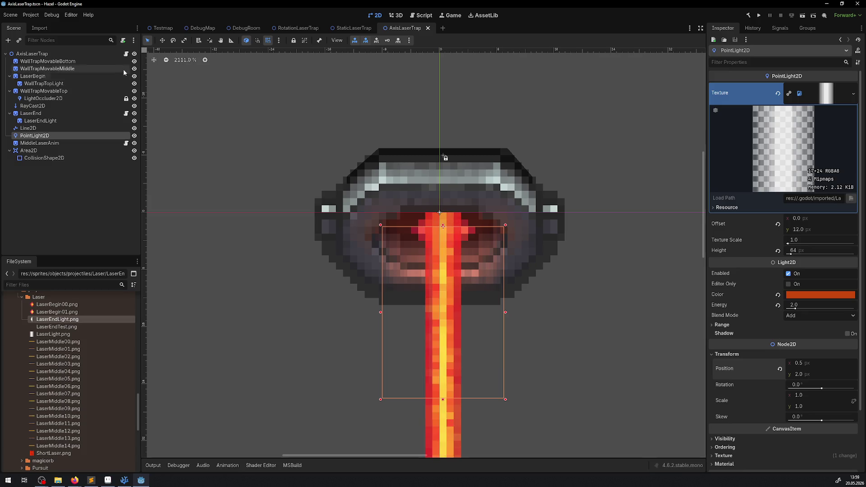
{"action": "left_click", "coordinate": [125, 54]}
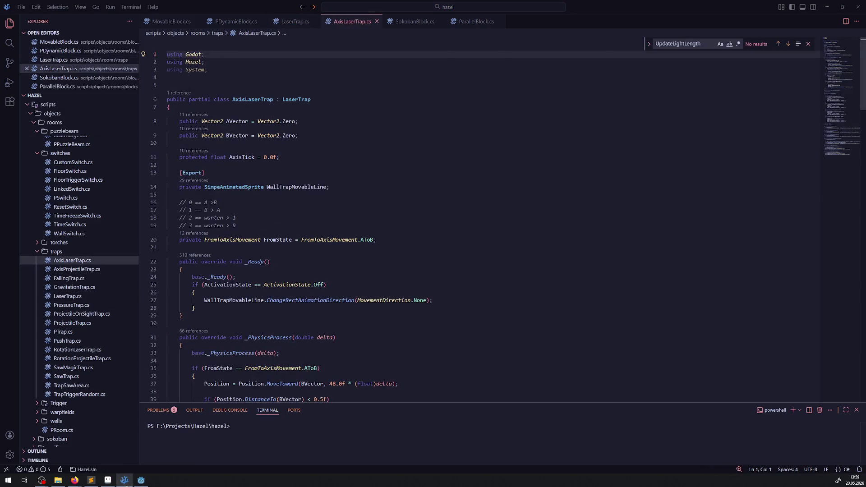
Step: Make UpdateLightLength virtual in LaserTrap.cs and copy the whole method
{"action": "left_click", "coordinate": [124, 480]}
{"action": "key", "text": "alt+Tab"}
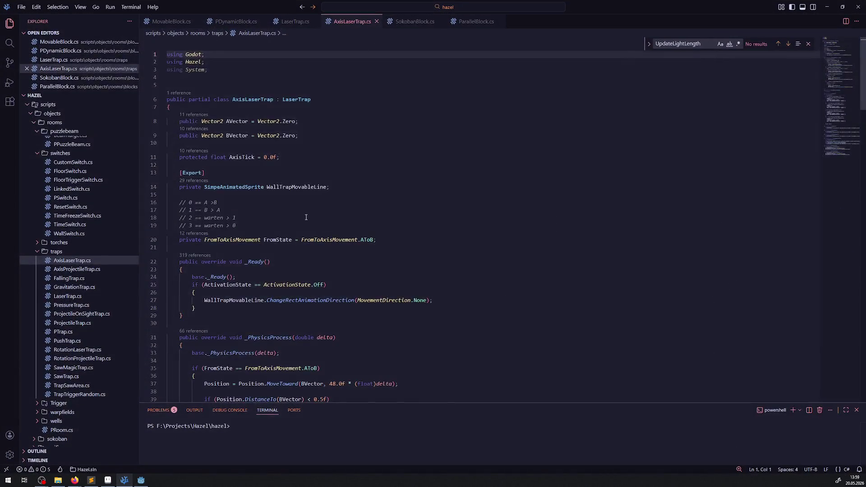
{"action": "left_click", "coordinate": [294, 21]}
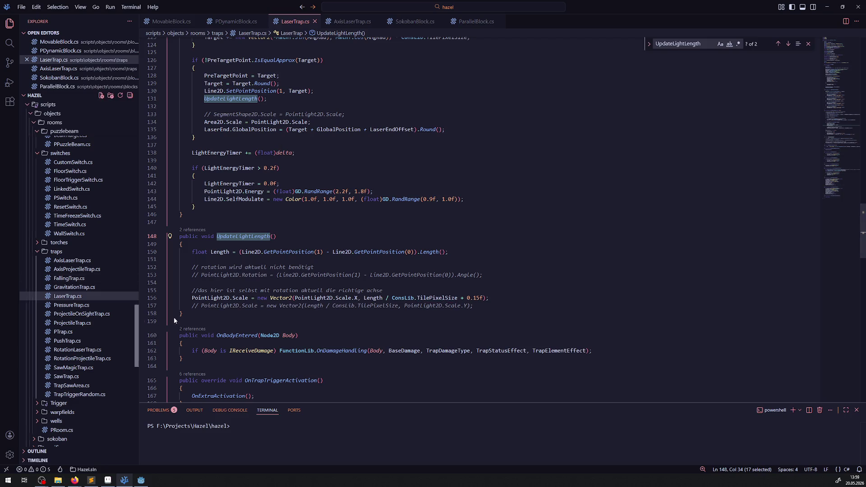
{"action": "left_click_drag", "start_coordinate": [182, 314], "coordinate": [167, 222]}
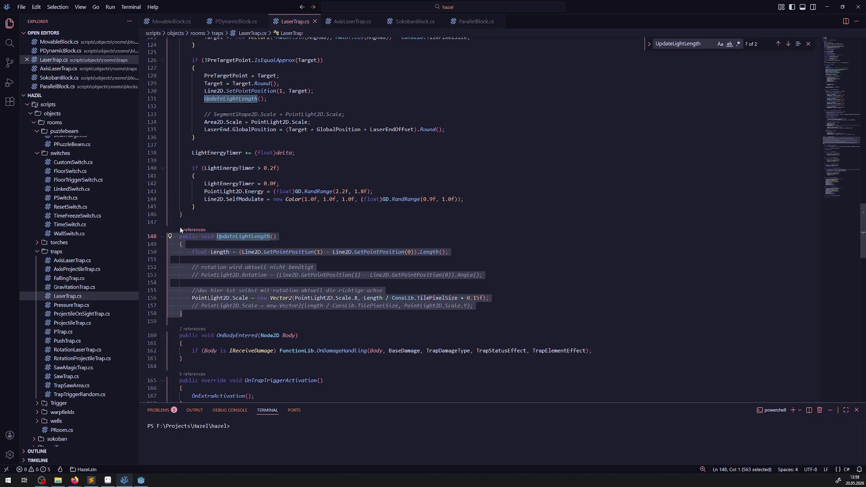
{"action": "left_click", "coordinate": [218, 223]}
{"action": "left_click", "coordinate": [179, 236]}
{"action": "type", "text": "virtual"}
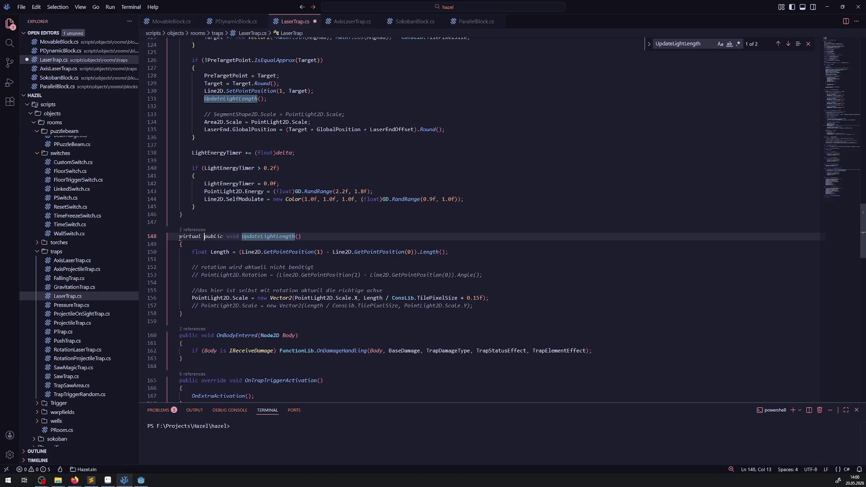
{"action": "left_click_drag", "start_coordinate": [216, 319], "coordinate": [178, 236]}
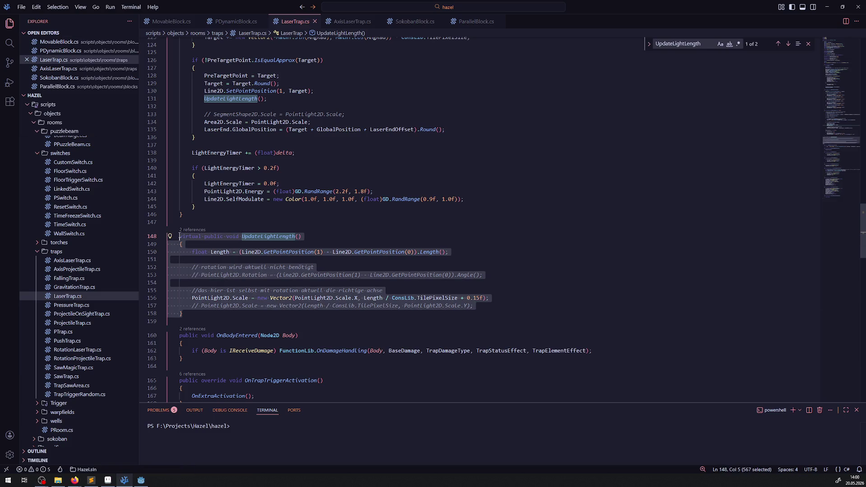
Step: Switch to AxisLaserTrap.cs with the insertion point after the movement method
{"action": "left_click", "coordinate": [365, 24]}
{"action": "scroll", "coordinate": [280, 206], "scroll_direction": "down", "scroll_amount": 5}
{"action": "scroll", "coordinate": [270, 210], "scroll_direction": "down", "scroll_amount": 5}
{"action": "scroll", "coordinate": [230, 216], "scroll_direction": "down", "scroll_amount": 4}
{"action": "left_click", "coordinate": [210, 139]}
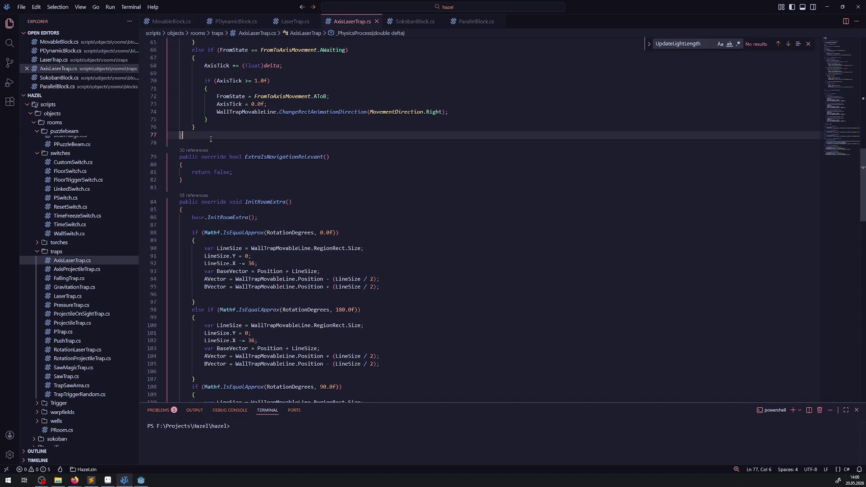
Step: Paste UpdateLightLength into AxisLaserTrap.cs and change 'virtual' to 'override'
{"action": "key", "text": "Return"}
{"action": "key", "text": "Return"}
{"action": "type", "text": "virtual public void UpdateLightLength()     {         float Length = (Line2D.GetPointPosition(1) - Line2D.GetPointPosition(0)).Length();          // rotation wird aktuell nicht benötigt         // PointLight2D.Rotation = (Line2D.GetPointPosition(1) - Line2D.GetPointPosition(0)).Angle();          //das hier ist selbst mit rotation aktuell die richtige achse         PointLight2D.Scale = new Vector2(PointLight2D.Scale.X, Length / ConsLib.TilePixelSize + 0.15f);         // PointLight2D.Scale = new Vector2(Length / ConsLib.TilePixelSize, PointLight2D.Scale.Y);     }"}
{"action": "left_click_drag", "start_coordinate": [179, 156], "coordinate": [204, 156]}
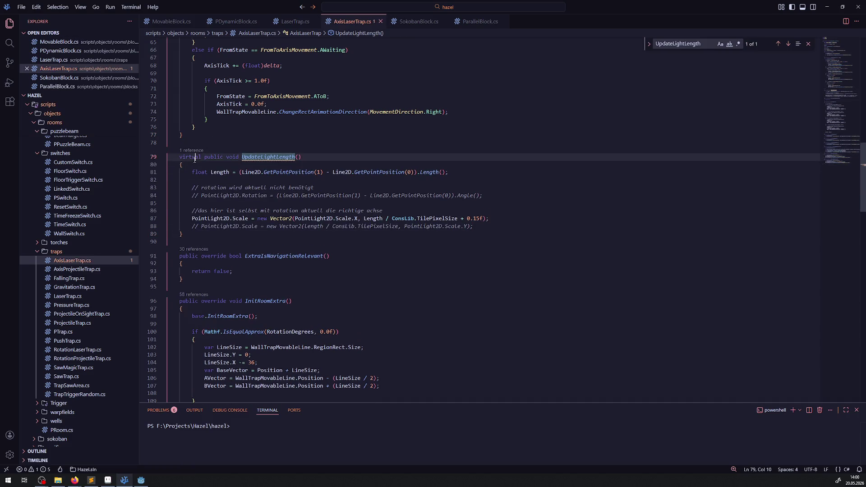
{"action": "key", "text": "BackSpace"}
{"action": "left_click", "coordinate": [201, 158]}
{"action": "type", "text": "override"}
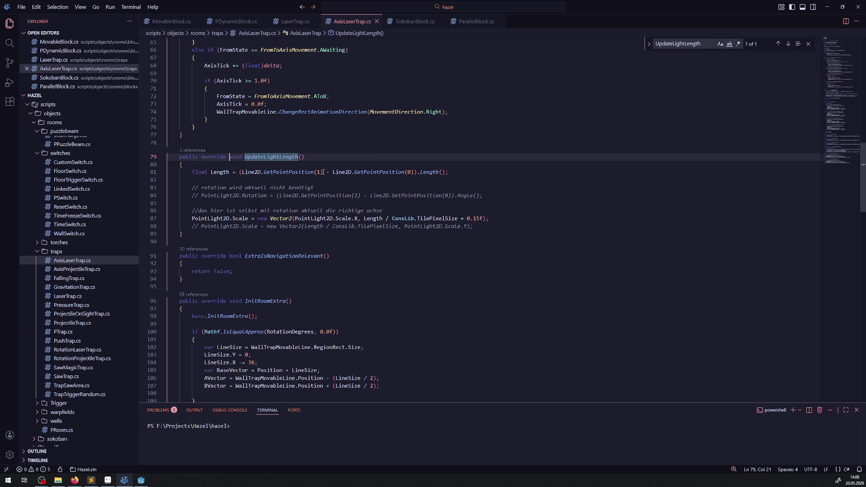
Step: Try editing the GetPointPosition(1) line, then undo back to the override declaration
{"action": "left_click_drag", "start_coordinate": [322, 172], "coordinate": [241, 173]}
{"action": "left_click", "coordinate": [242, 172]}
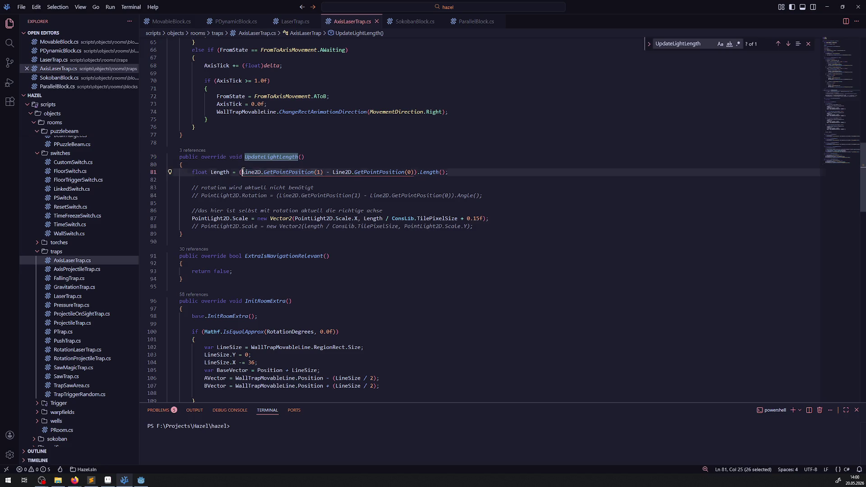
{"action": "type", "text": "("}
{"action": "left_click", "coordinate": [328, 172]}
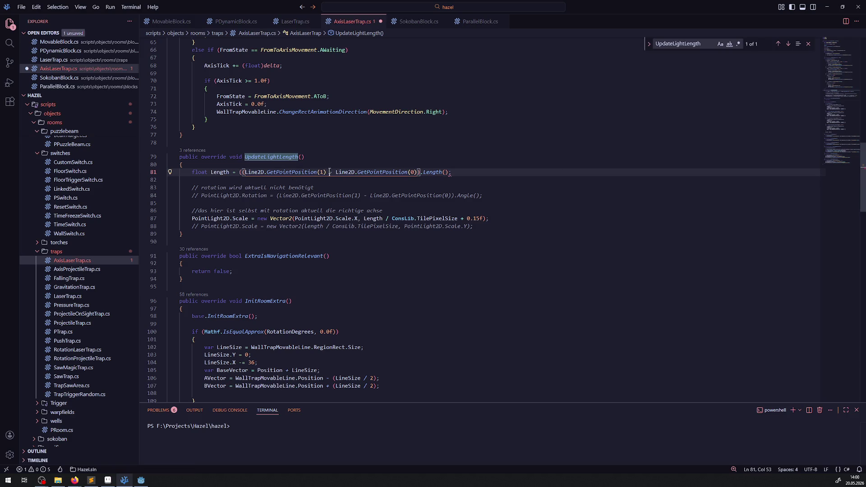
{"action": "type", "text": ")"}
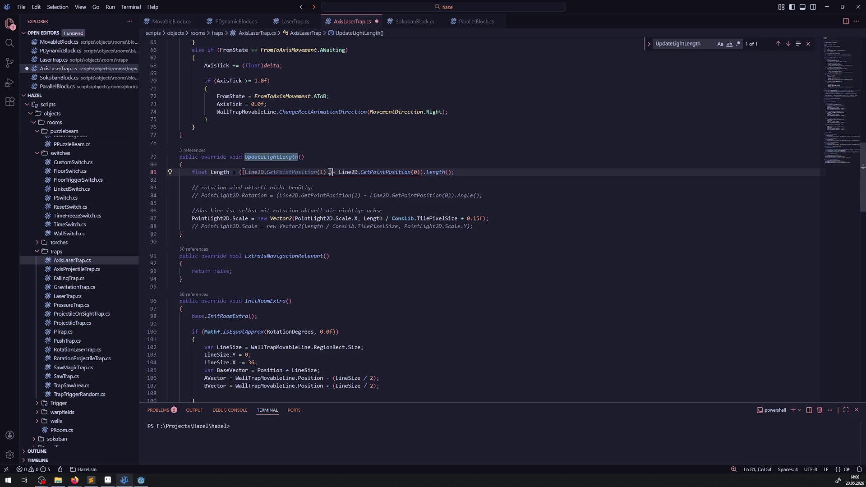
{"action": "left_click", "coordinate": [329, 171]}
{"action": "key", "text": "ctrl+z"}
{"action": "key", "text": "ctrl+z"}
{"action": "key", "text": "ctrl+z"}
{"action": "key", "text": "ctrl+z"}
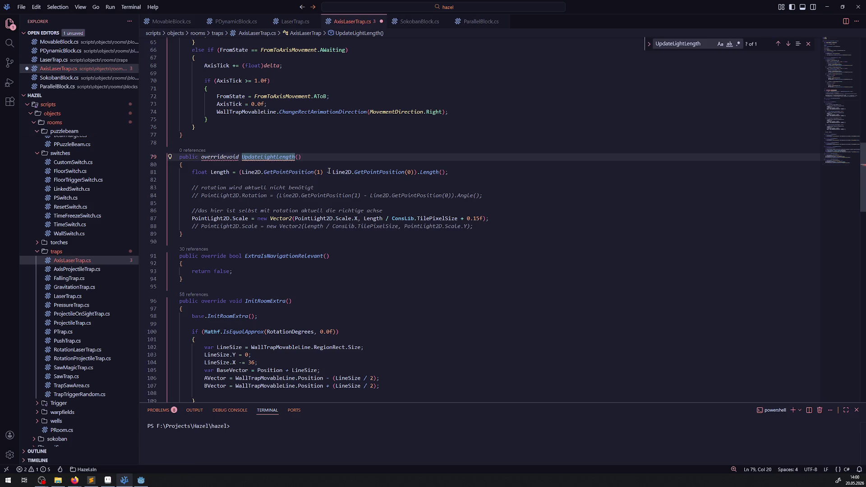
{"action": "key", "text": "ctrl+s"}
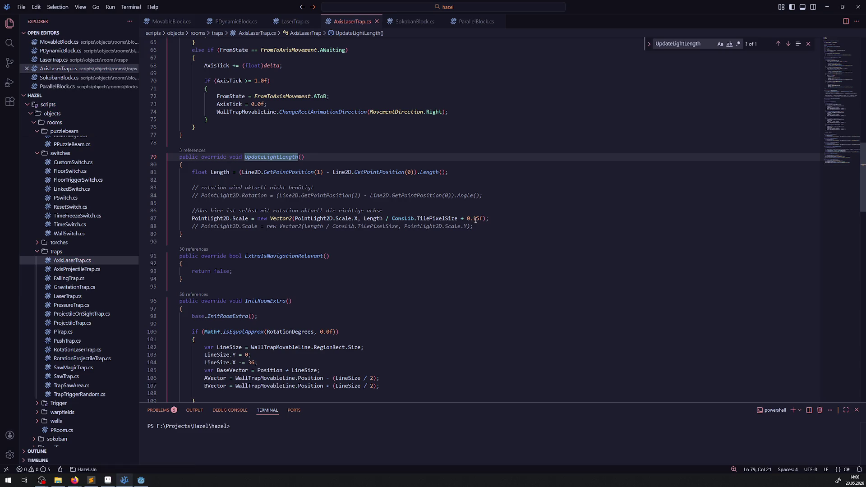
Step: Reduce the light scale offset from 0.15f to 0.05f, save, and build and run in Godot
{"action": "left_click_drag", "start_coordinate": [473, 219], "coordinate": [477, 218]}
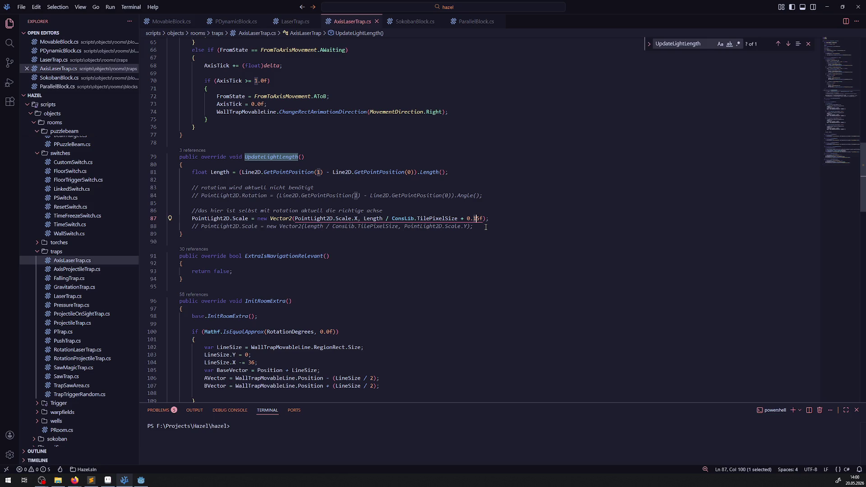
{"action": "key", "text": "BackSpace"}
{"action": "key", "text": "BackSpace"}
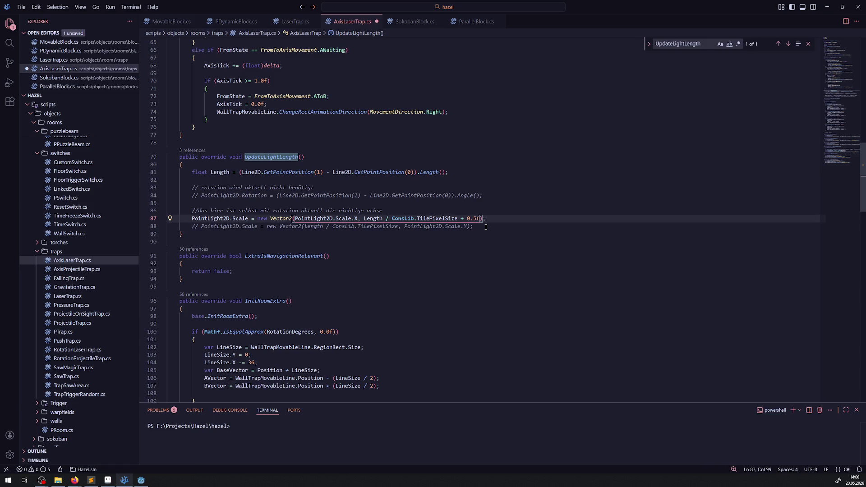
{"action": "type", "text": "05"}
{"action": "key", "text": "ctrl+s"}
{"action": "key", "text": "alt+Tab"}
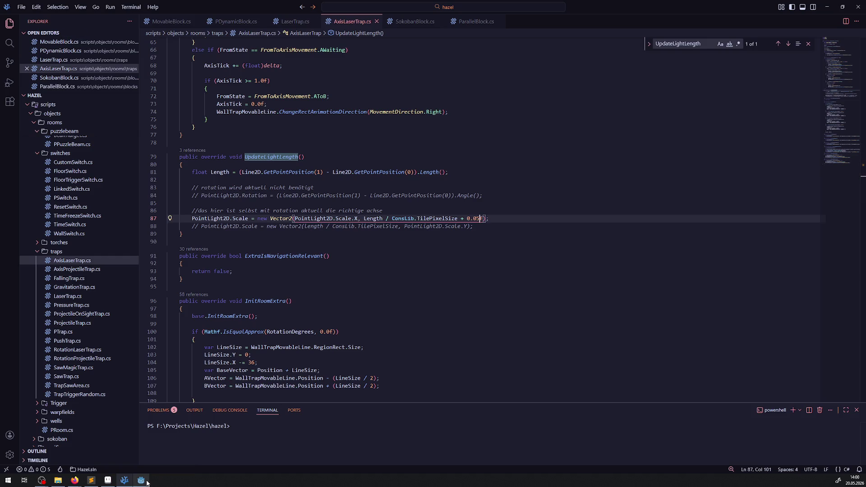
{"action": "left_click", "coordinate": [747, 15]}
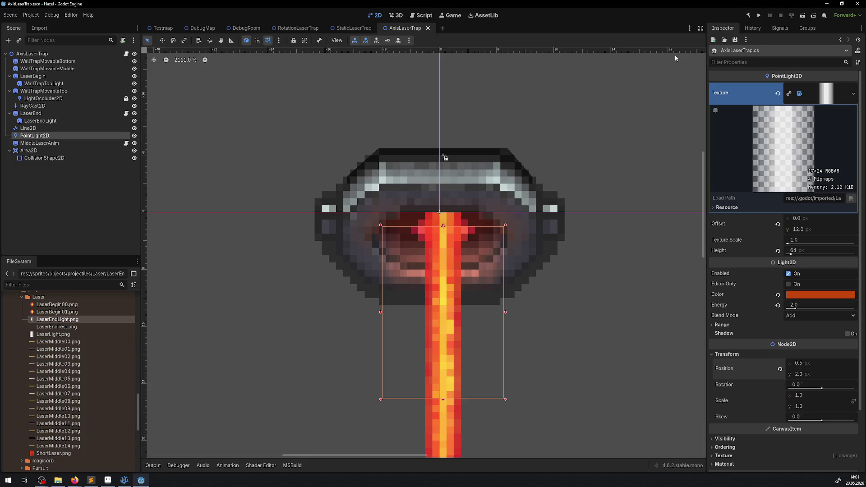
{"action": "left_click", "coordinate": [758, 15]}
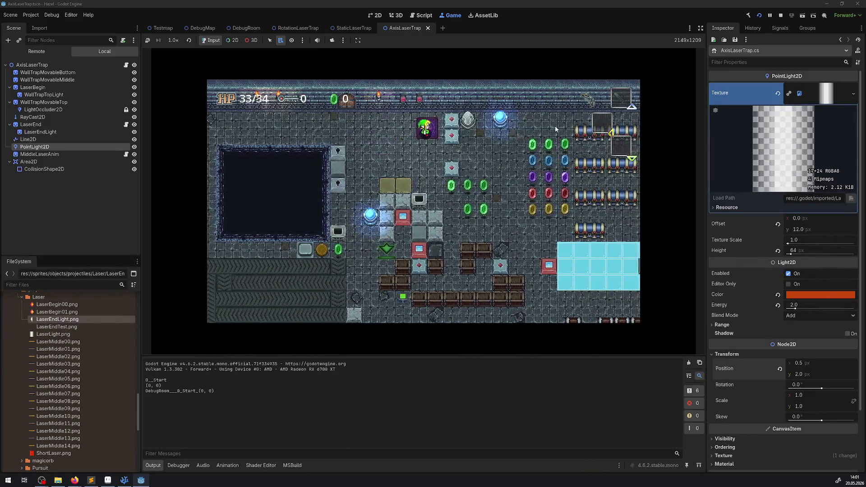
Step: Walk the player through the portal and down past the laser beams
{"action": "key", "text": "Left"}
{"action": "key", "text": "Down"}
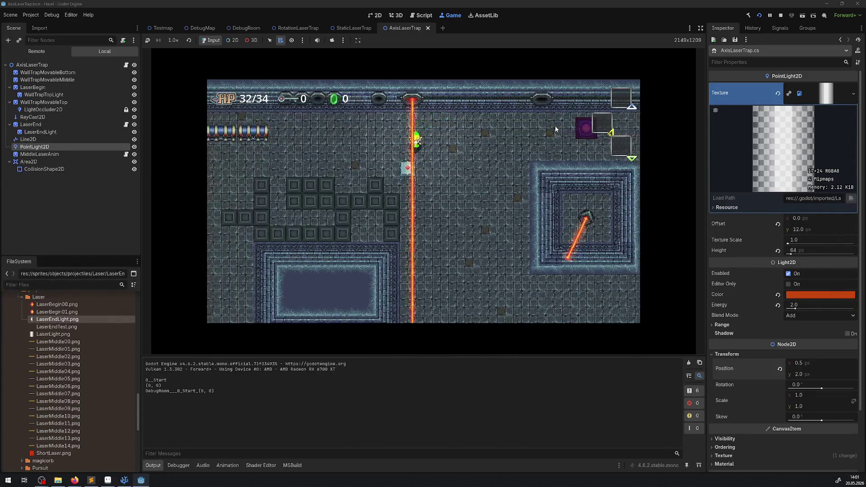
{"action": "key", "text": "Down"}
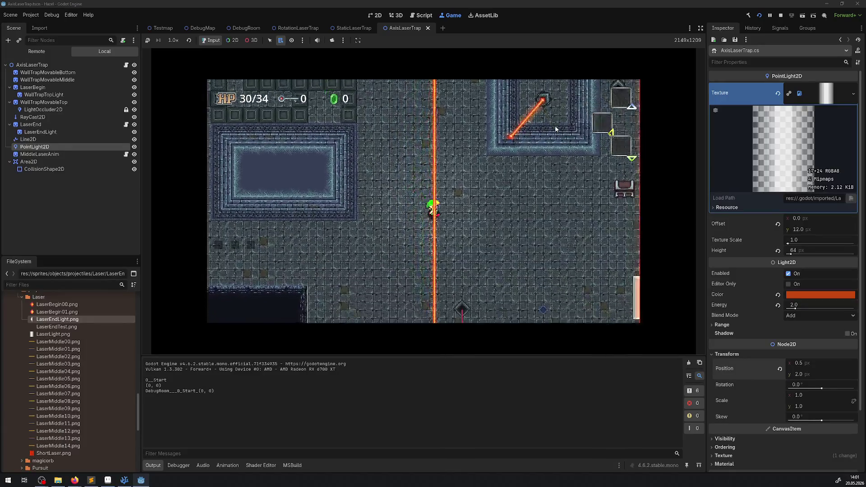
{"action": "key", "text": "Down"}
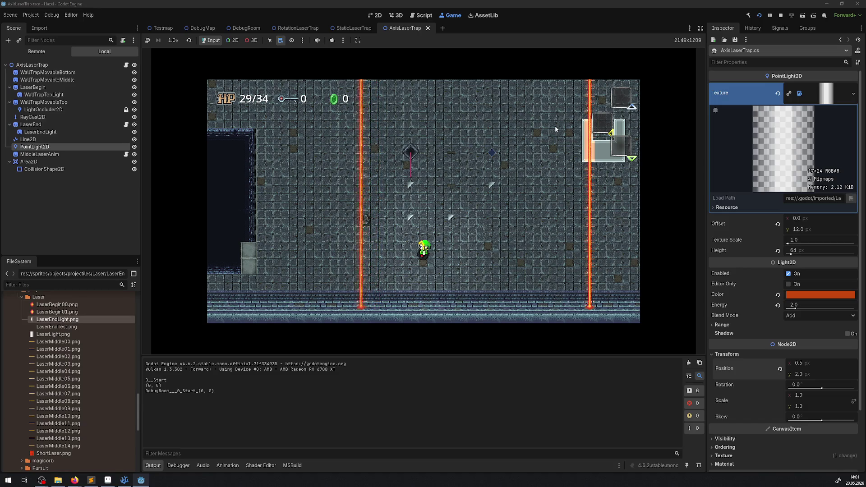
Step: Enlarge the game view, then stop the game and switch back to AxisLaserTrap.cs in VS Code
{"action": "left_click", "coordinate": [699, 28]}
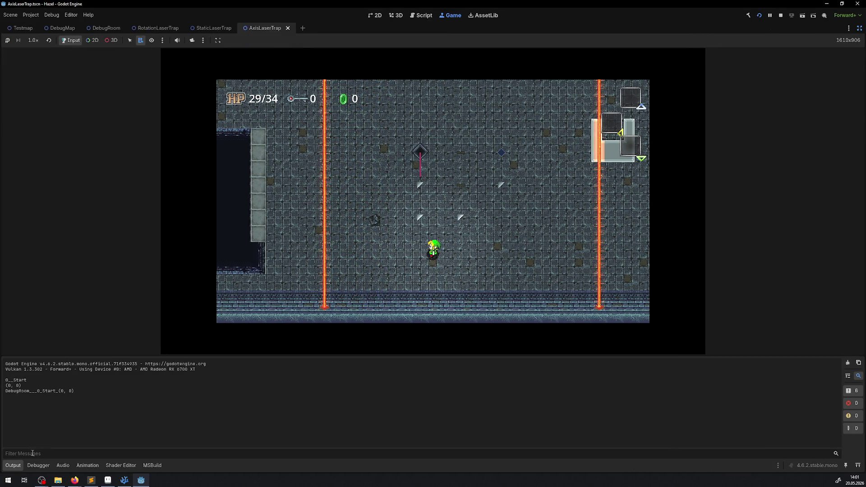
{"action": "left_click", "coordinate": [13, 465]}
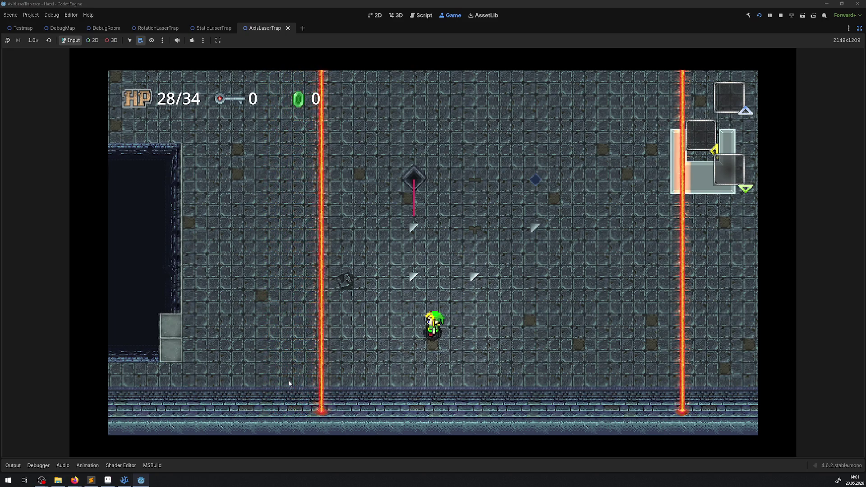
{"action": "left_click", "coordinate": [780, 15]}
{"action": "key", "text": "alt+Tab"}
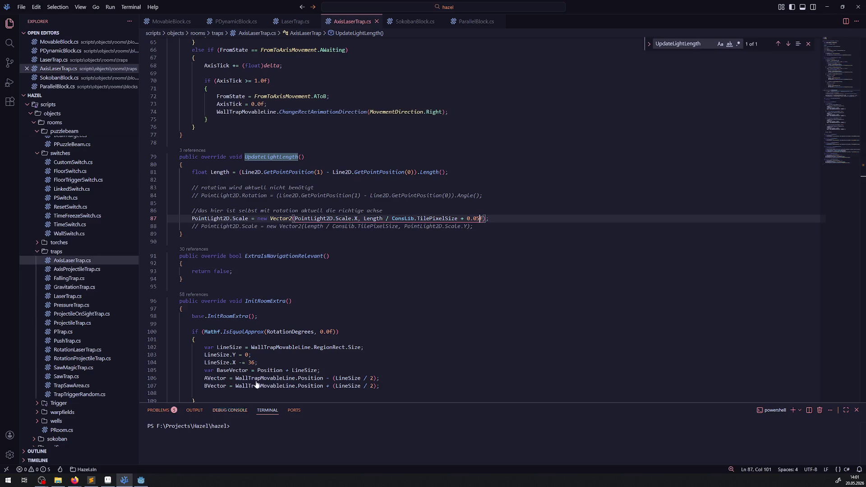
Step: Change the AxisLaserTrap.cs light scale offset from 0.05f to 0.03f, save and rebuild in Godot
{"action": "left_click", "coordinate": [476, 218]}
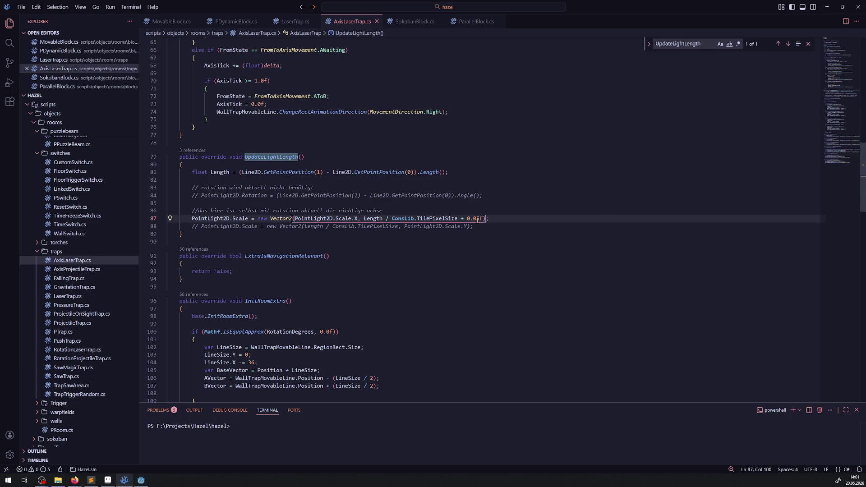
{"action": "key", "text": "Delete"}
{"action": "type", "text": "3"}
{"action": "key", "text": "ctrl+s"}
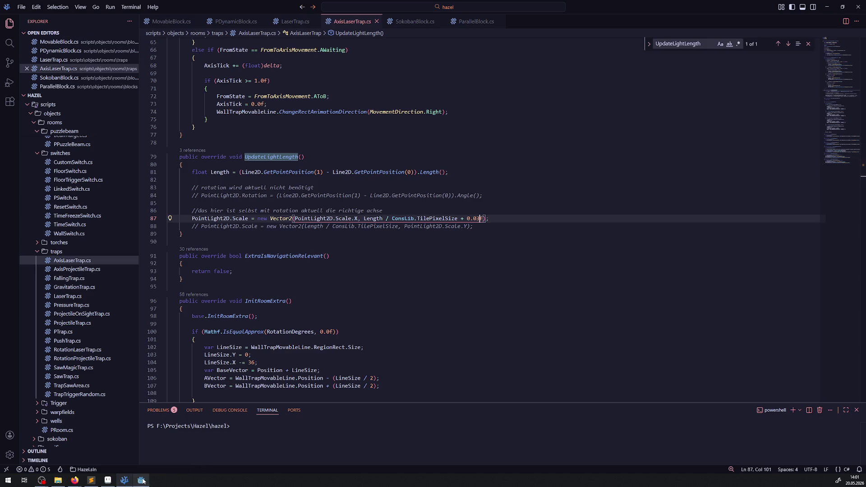
{"action": "left_click", "coordinate": [140, 480]}
{"action": "left_click", "coordinate": [748, 15]}
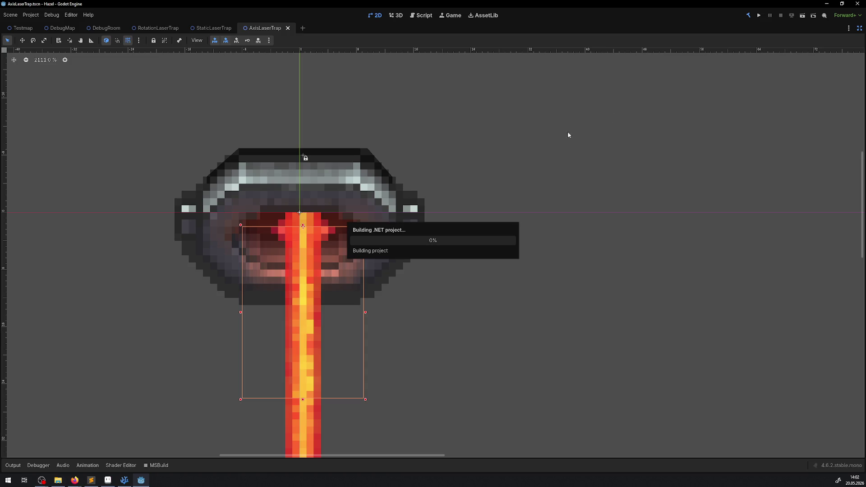
Step: Lower the offset further to 0.025f, save AxisLaserTrap.cs and rebuild the .NET project
{"action": "left_click", "coordinate": [124, 480]}
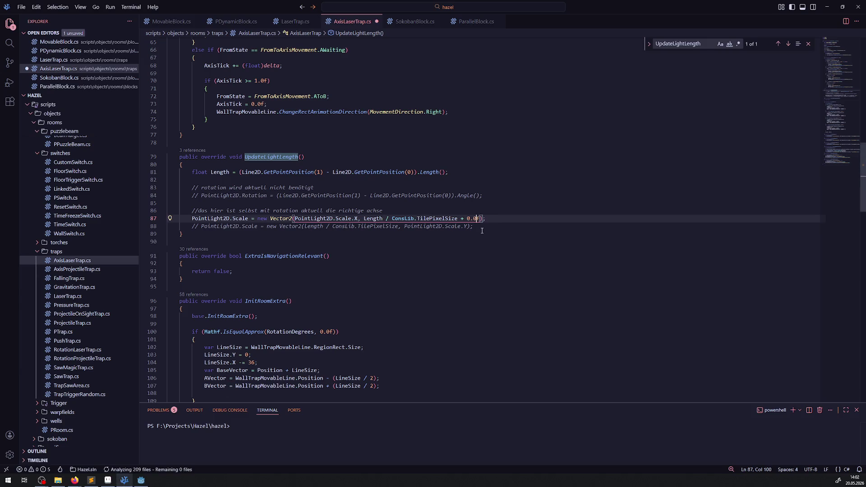
{"action": "key", "text": "Delete"}
{"action": "type", "text": "25"}
{"action": "left_click", "coordinate": [492, 272]}
{"action": "key", "text": "ctrl+s"}
{"action": "left_click", "coordinate": [141, 480]}
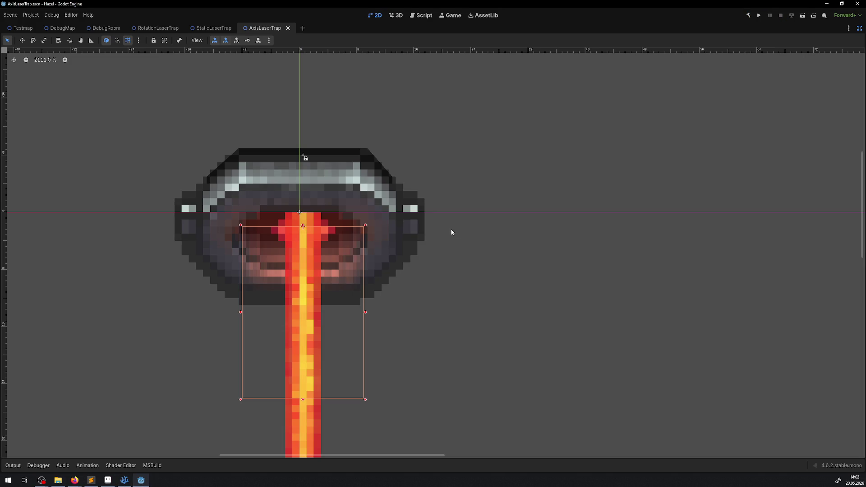
{"action": "left_click", "coordinate": [749, 16]}
Step: Run the game, walk the character through the portal and down the laser room, then stop it
{"action": "left_click", "coordinate": [756, 17]}
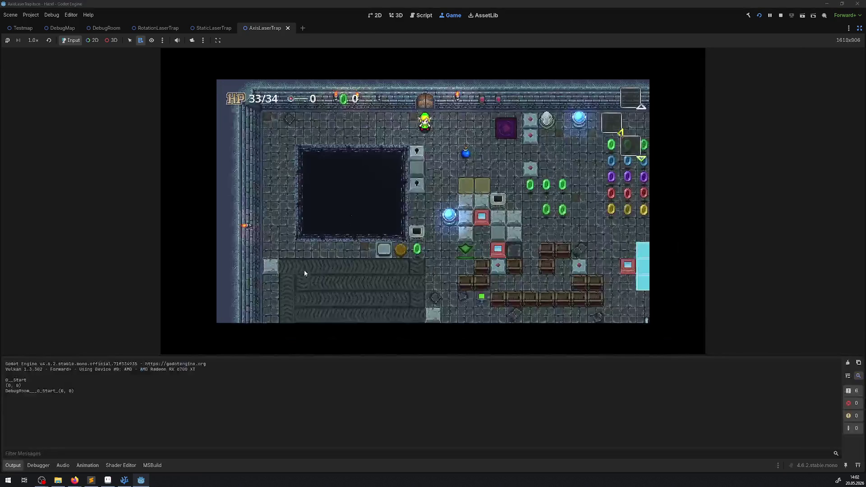
{"action": "key", "text": "Right"}
{"action": "key", "text": "Right"}
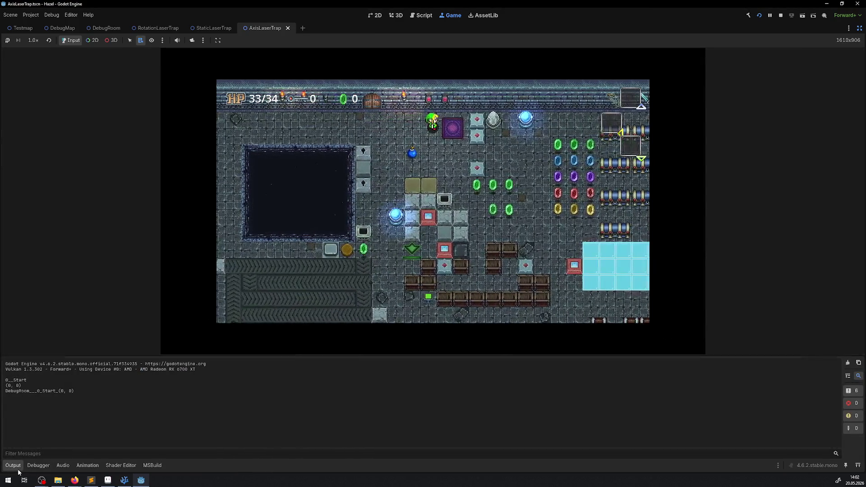
{"action": "key", "text": "ctrl+j"}
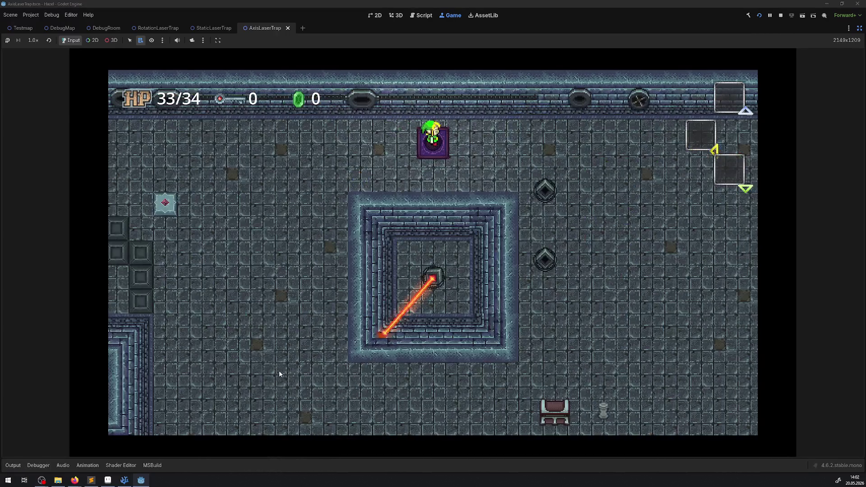
{"action": "key", "text": "Left"}
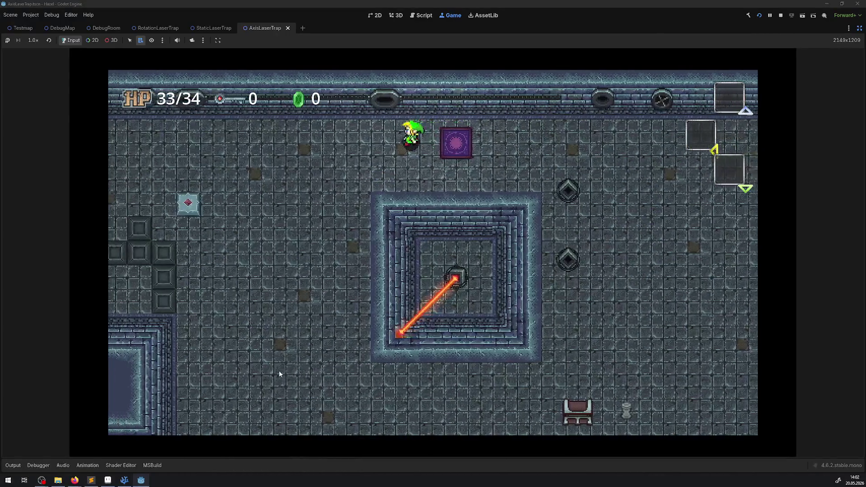
{"action": "key", "text": "Down"}
{"action": "key", "text": "Right"}
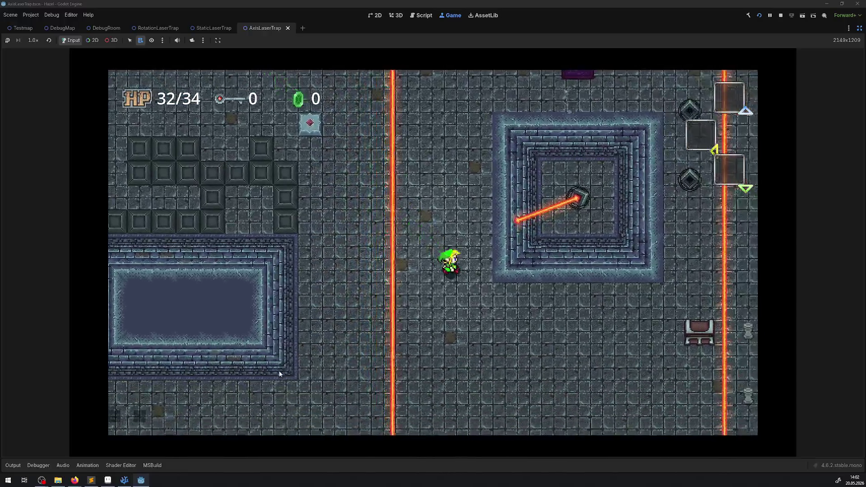
{"action": "key", "text": "Down"}
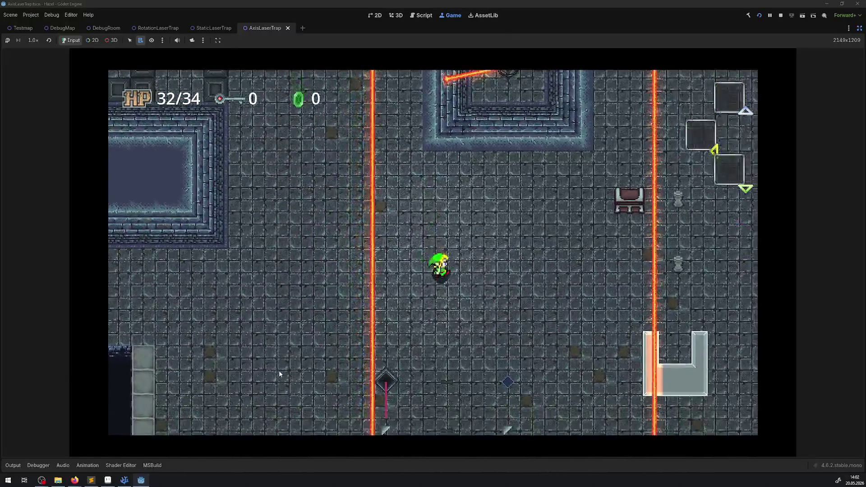
{"action": "key", "text": "Down"}
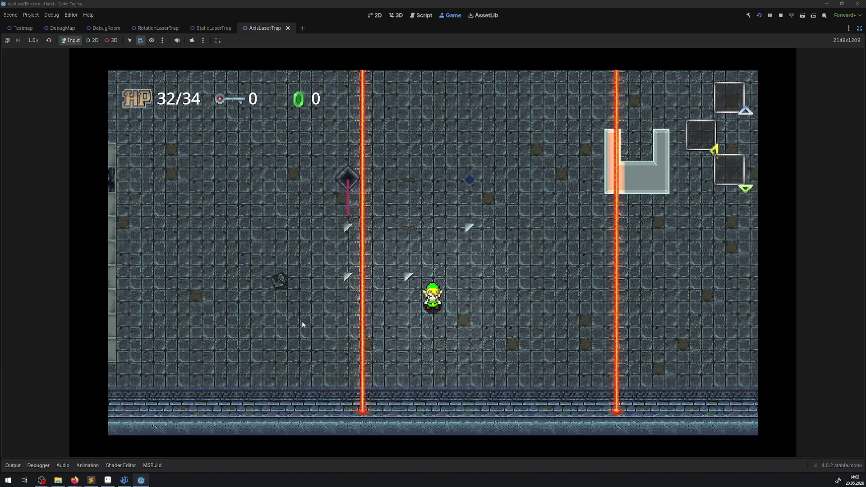
{"action": "left_click", "coordinate": [781, 17]}
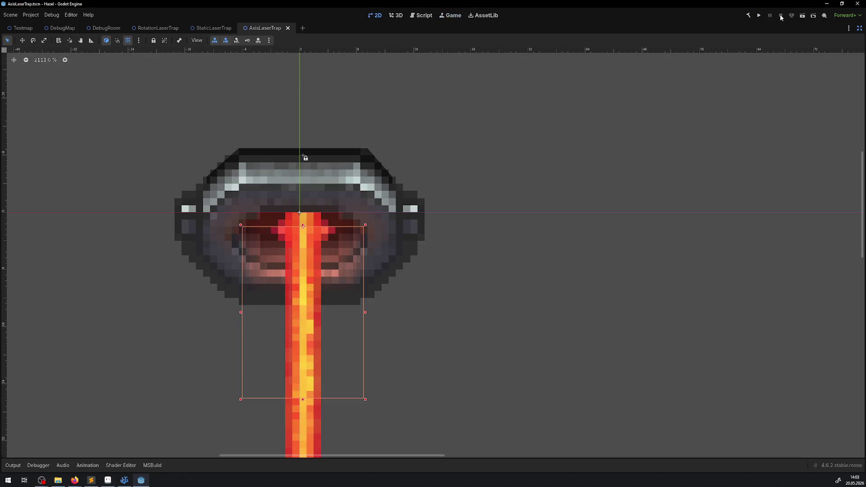
{"action": "scroll", "coordinate": [407, 404], "scroll_direction": "down", "scroll_amount": 3}
{"action": "scroll", "coordinate": [598, 245], "scroll_direction": "up", "scroll_amount": 2}
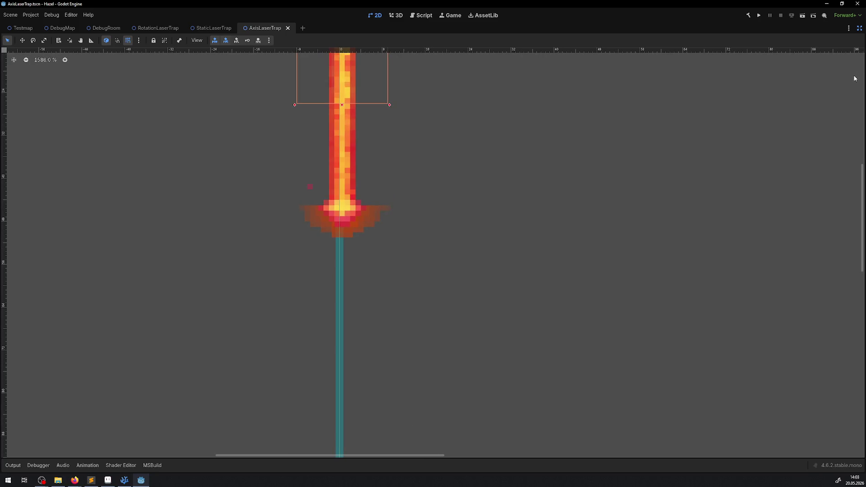
Step: Restore the docks and check the Ordering Z index of Line2D and LaserEnd
{"action": "left_click", "coordinate": [858, 28]}
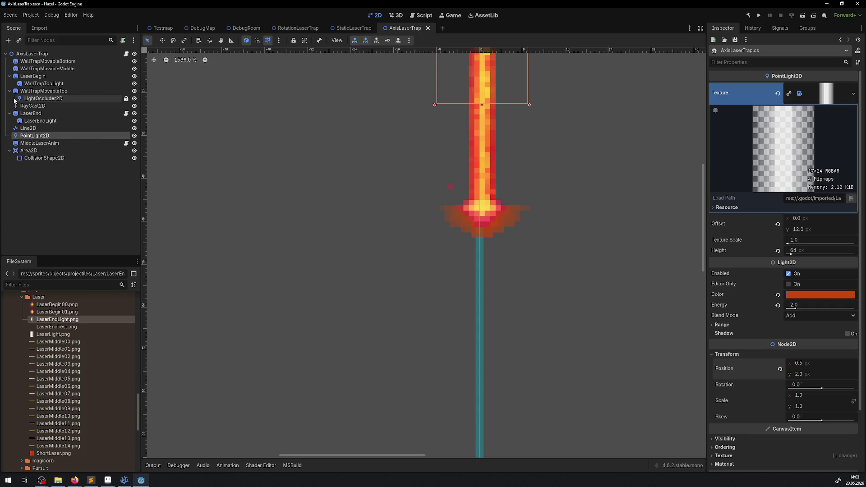
{"action": "left_click", "coordinate": [26, 129]}
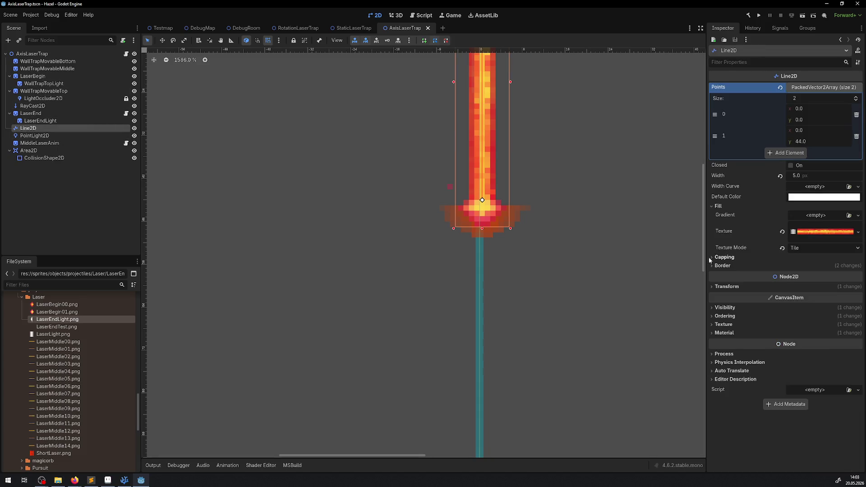
{"action": "left_click", "coordinate": [725, 316]}
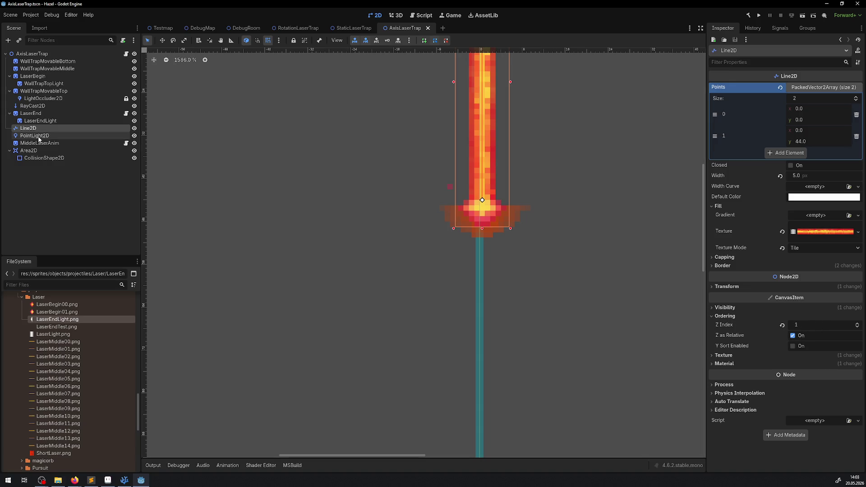
{"action": "left_click", "coordinate": [32, 115]}
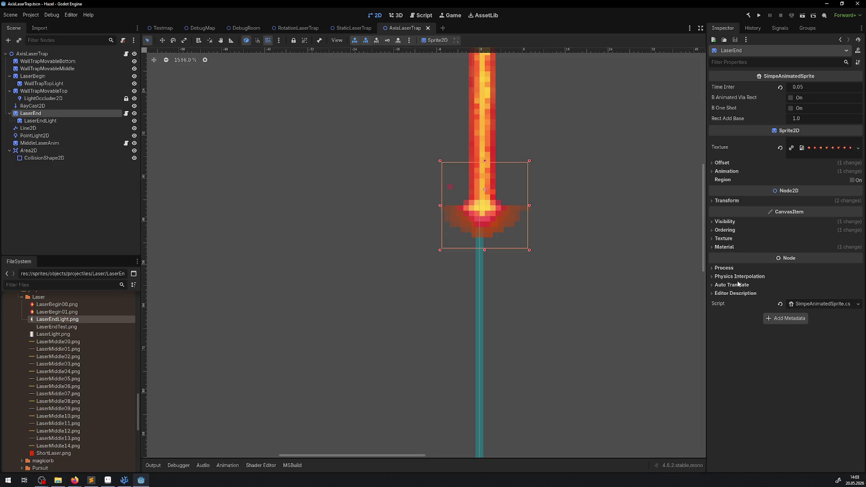
{"action": "left_click", "coordinate": [726, 230]}
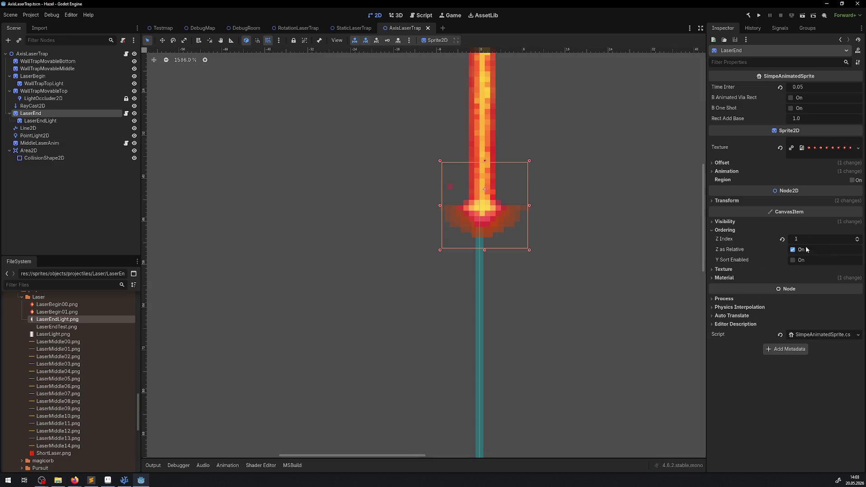
Step: Check LaserEndLight's Ordering Z index, then move to the StaticLaserTrap scene
{"action": "left_click", "coordinate": [68, 120]}
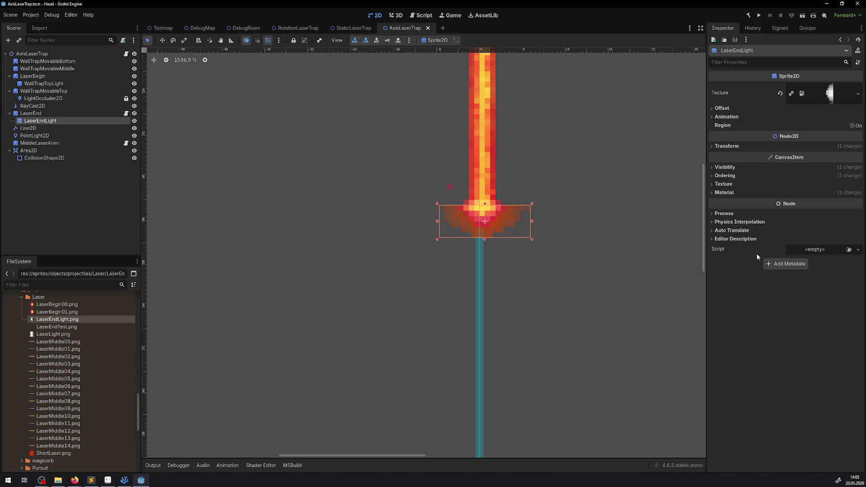
{"action": "left_click", "coordinate": [724, 176]}
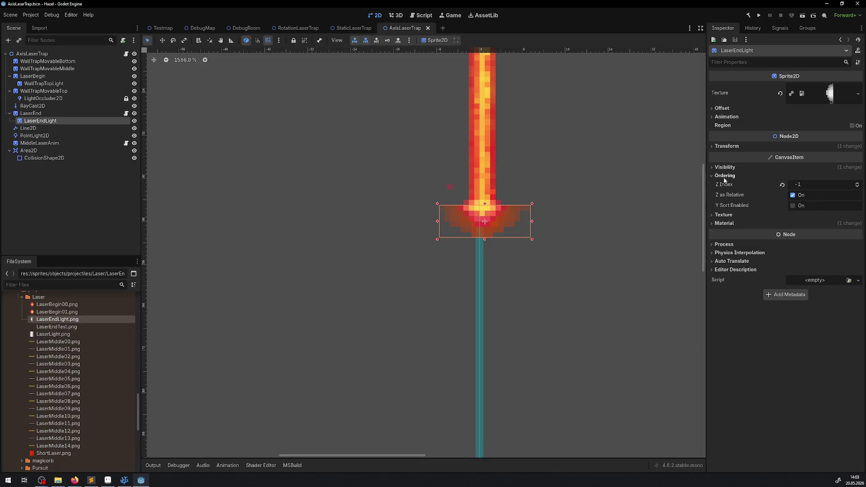
{"action": "left_click", "coordinate": [342, 30]}
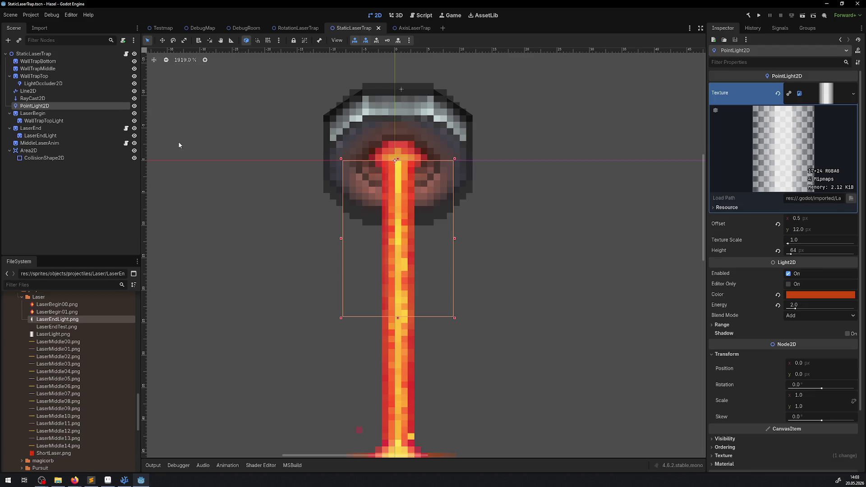
Step: Check StaticLaserTrap's LaserEnd and Line2D Ordering settings, then return to AxisLaserTrap
{"action": "left_click", "coordinate": [39, 129]}
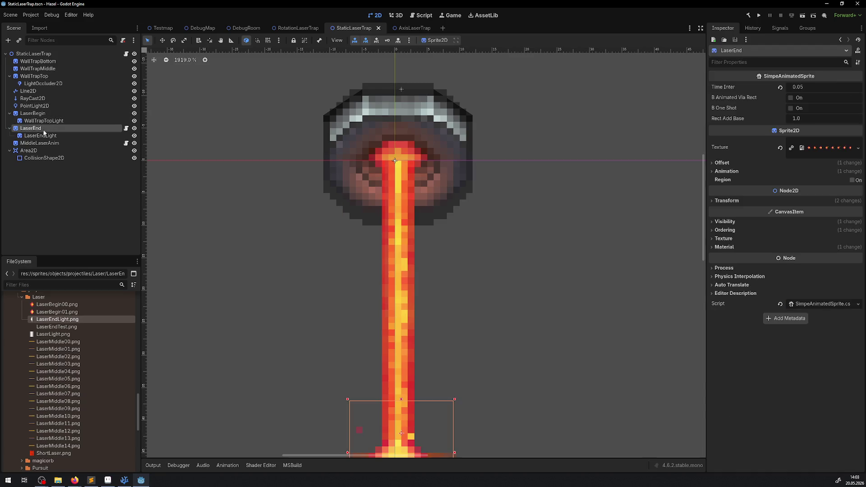
{"action": "left_click", "coordinate": [724, 229]}
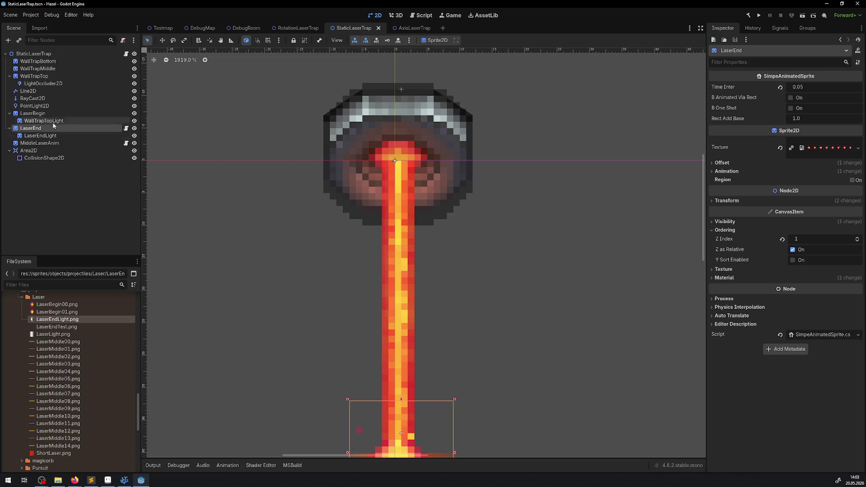
{"action": "left_click", "coordinate": [28, 91]}
{"action": "left_click", "coordinate": [716, 205]}
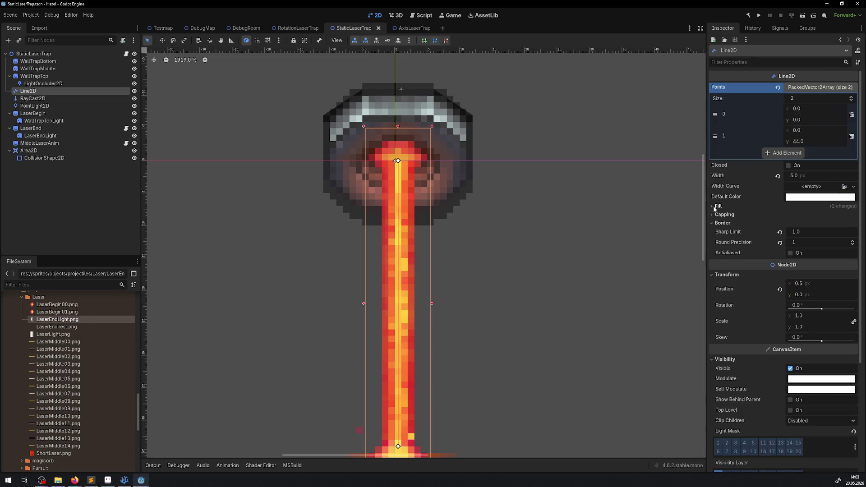
{"action": "scroll", "coordinate": [743, 261], "scroll_direction": "down", "scroll_amount": 5}
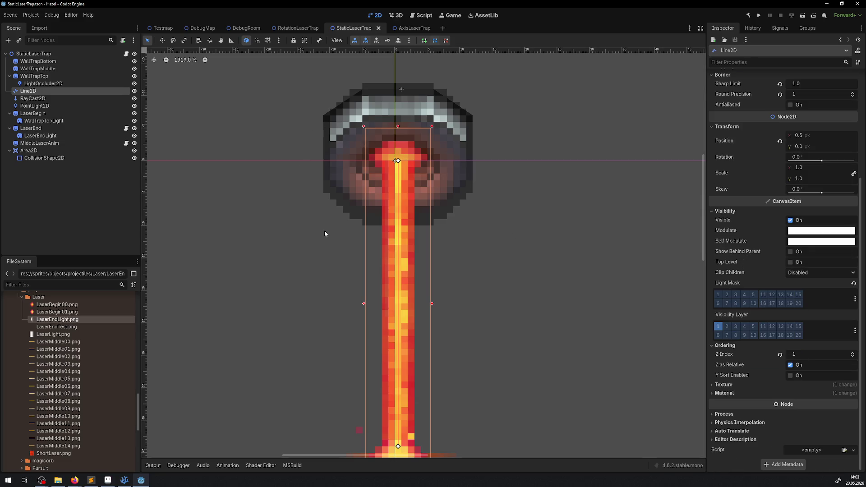
{"action": "left_click", "coordinate": [409, 28]}
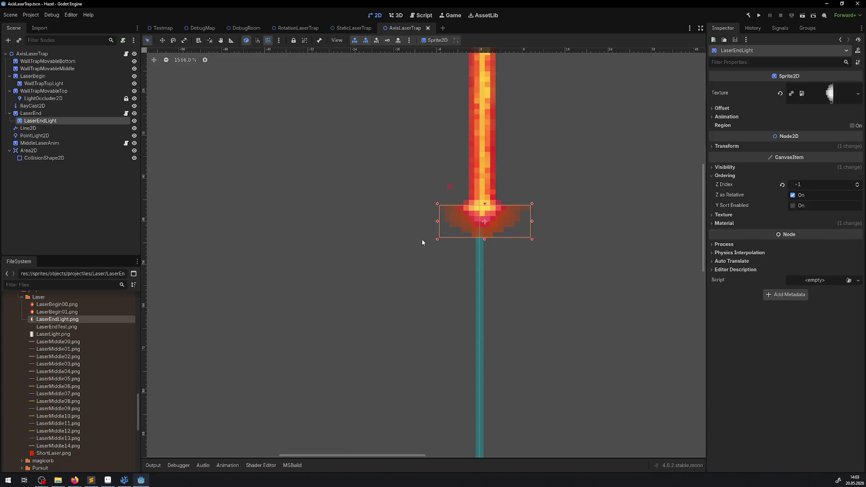
{"action": "scroll", "coordinate": [479, 212], "scroll_direction": "up", "scroll_amount": 3}
Step: Select AxisLaserTrap's Line2D, undo an accidental move, show StaticLaserTrap full-width and build-run the game
{"action": "left_click", "coordinate": [482, 215]}
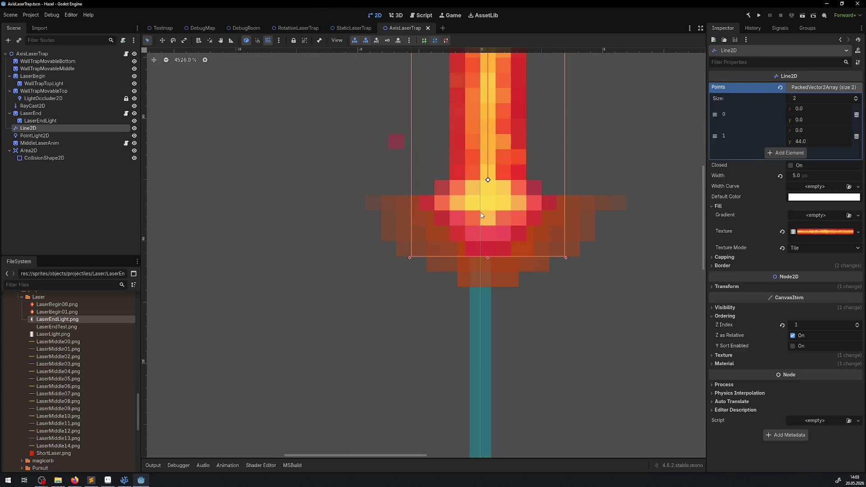
{"action": "left_click_drag", "start_coordinate": [573, 284], "coordinate": [652, 201]}
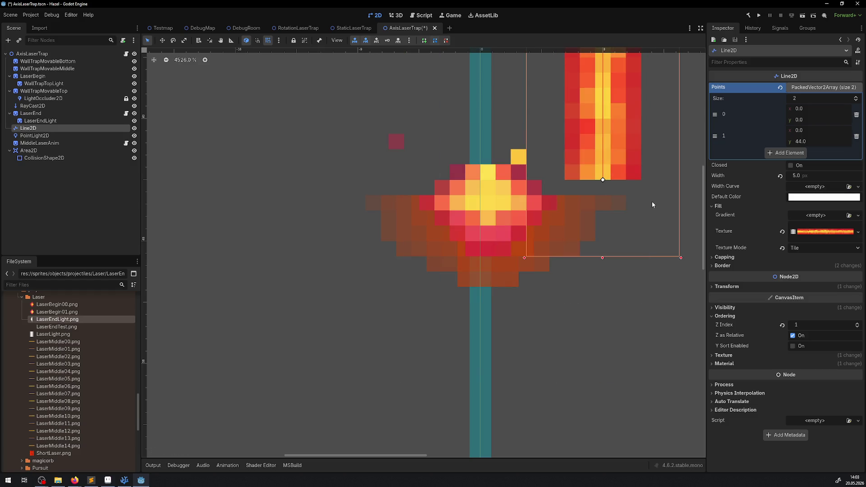
{"action": "key", "text": "ctrl+z"}
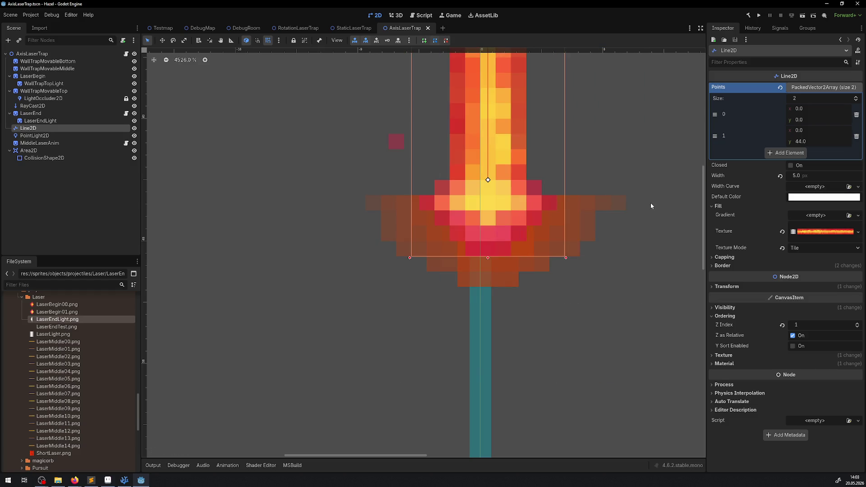
{"action": "left_click", "coordinate": [353, 28]}
{"action": "scroll", "coordinate": [425, 198], "scroll_direction": "up", "scroll_amount": 2}
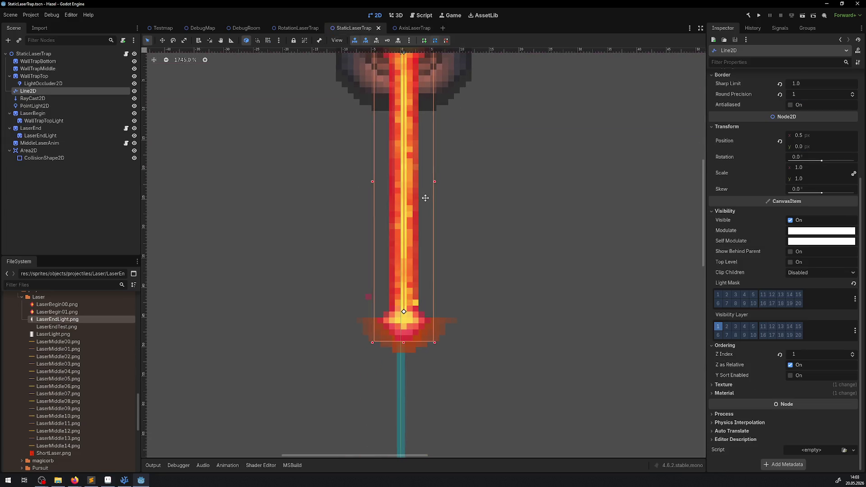
{"action": "left_click", "coordinate": [699, 30]}
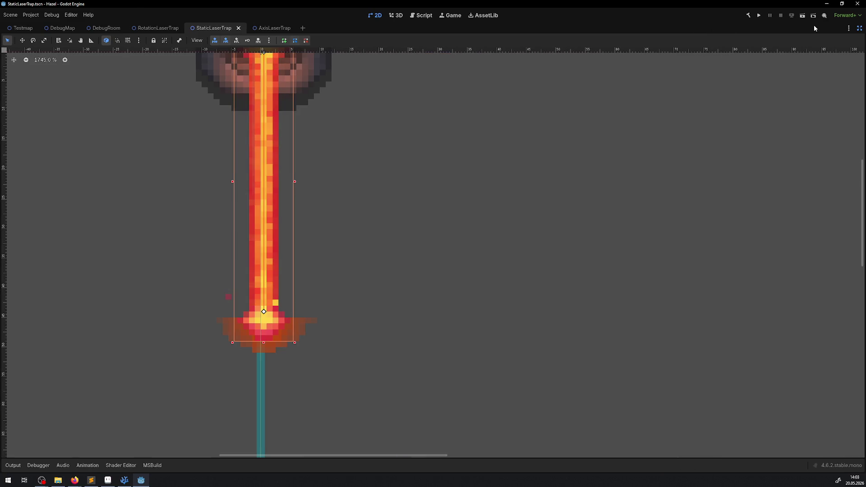
{"action": "left_click", "coordinate": [758, 15]}
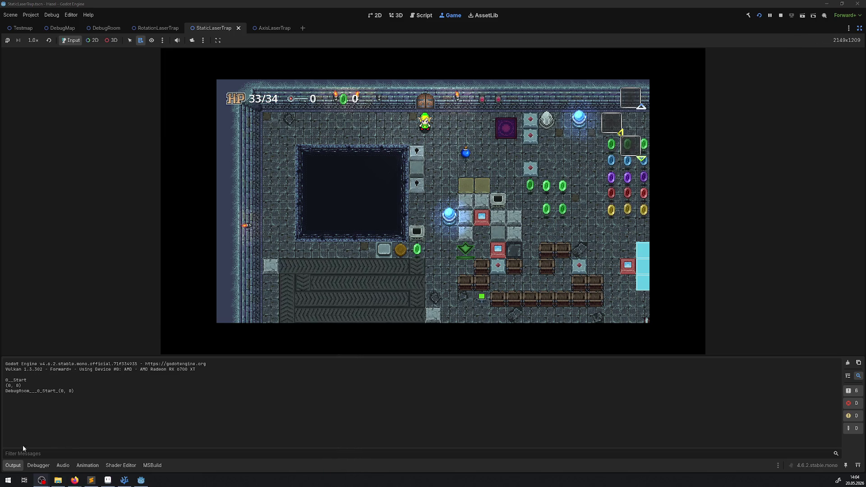
Step: Collapse the Output panel, walk the player via the teleport pad past the vertical laser, then restore the editor panels
{"action": "left_click", "coordinate": [11, 465]}
{"action": "key", "text": "Right"}
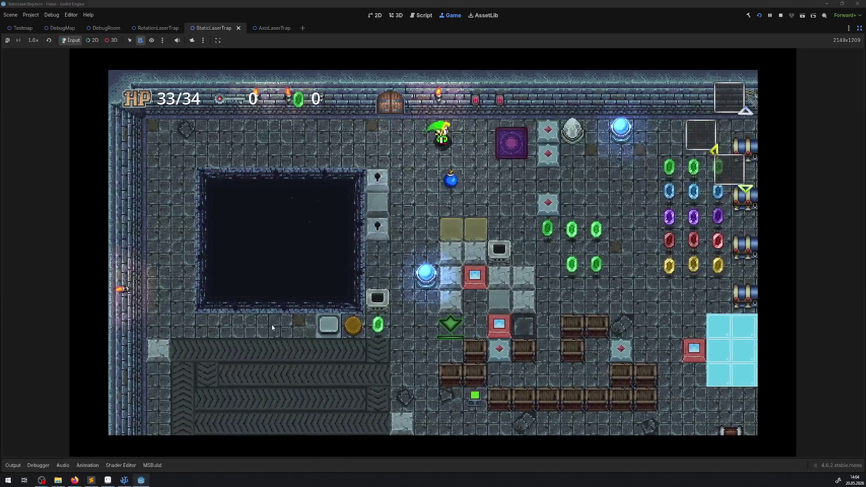
{"action": "key", "text": "Down"}
{"action": "key", "text": "Left"}
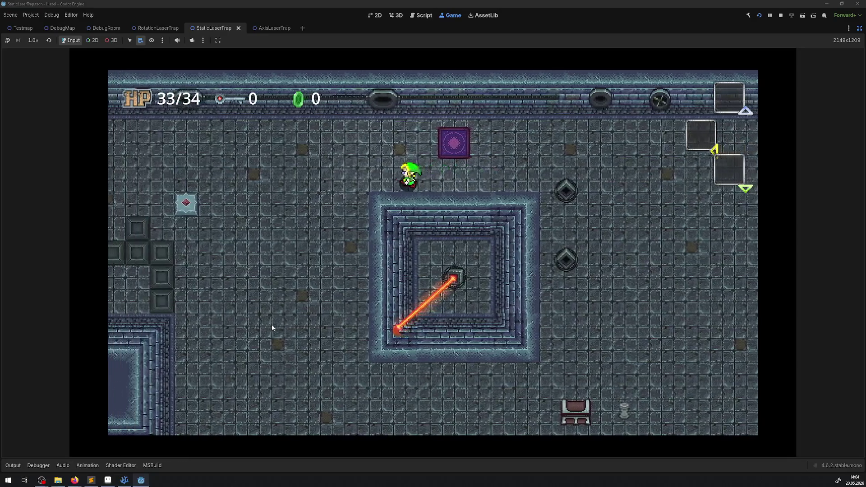
{"action": "key", "text": "Up"}
{"action": "key", "text": "Right"}
{"action": "key", "text": "Down"}
{"action": "key", "text": "Left"}
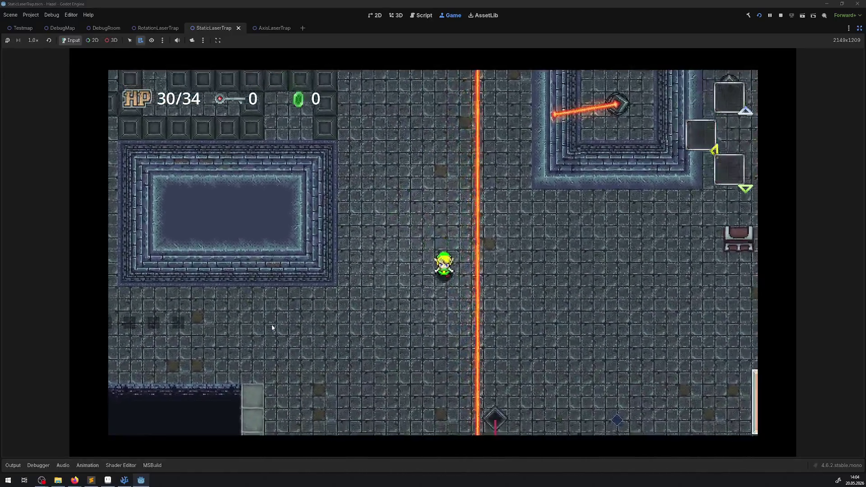
{"action": "key", "text": "Down"}
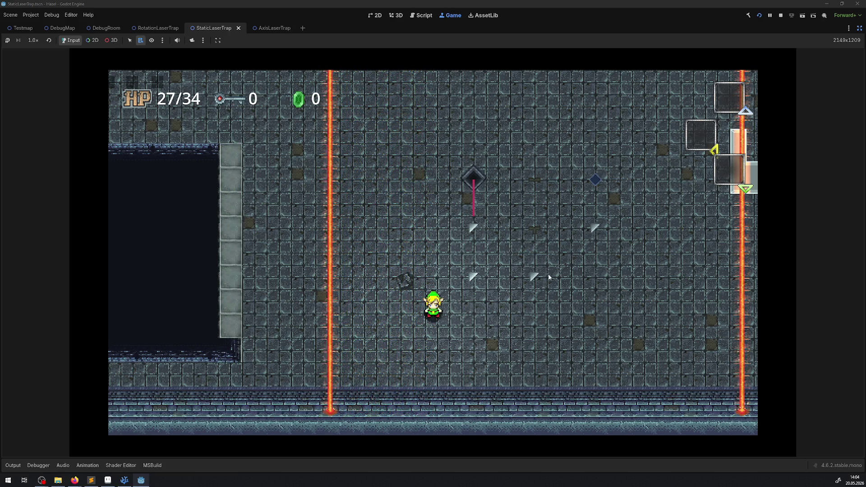
{"action": "key", "text": "ctrl+shift+F11"}
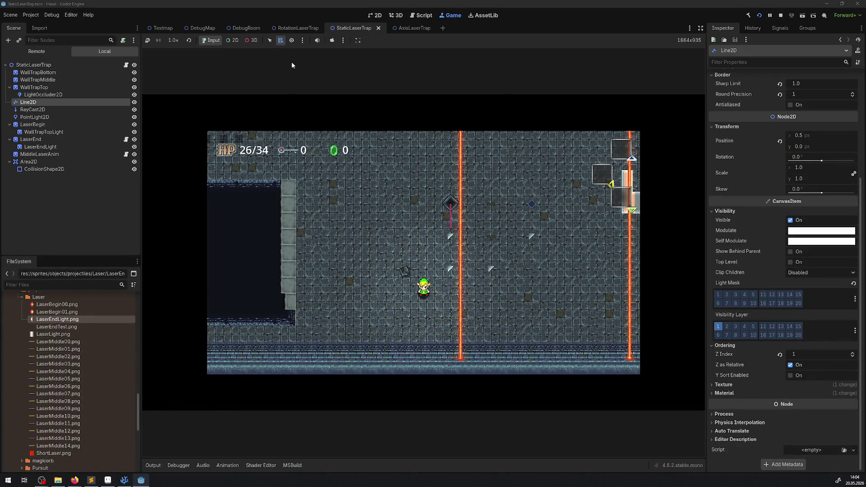
Step: Pick the running game's LaserEndLight node in 2D and inspect its live properties
{"action": "left_click", "coordinate": [232, 40]}
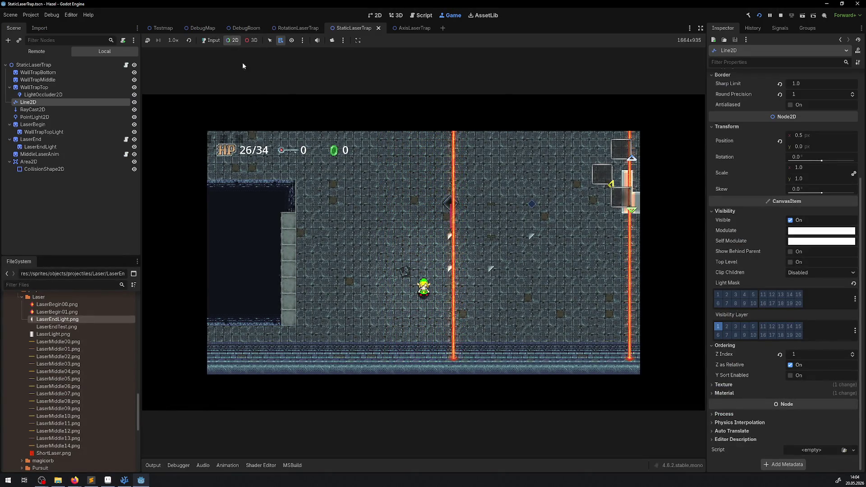
{"action": "right_click", "coordinate": [419, 360]}
{"action": "left_click", "coordinate": [445, 255]}
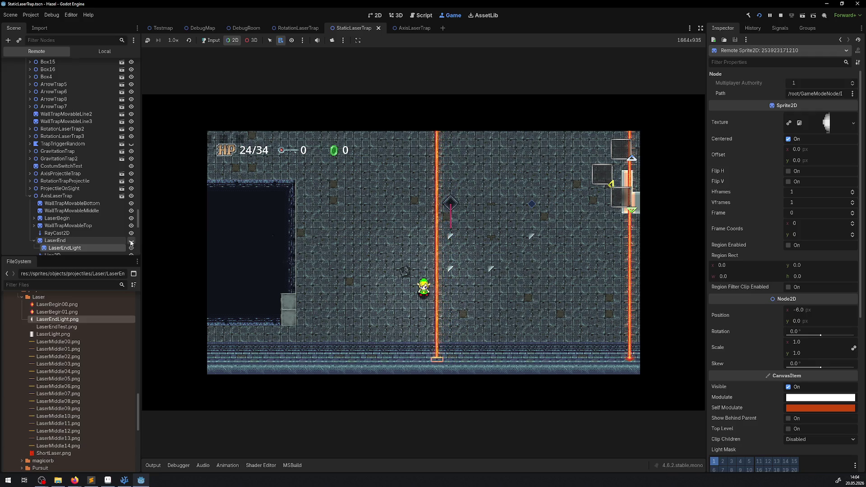
{"action": "left_click", "coordinate": [209, 42]}
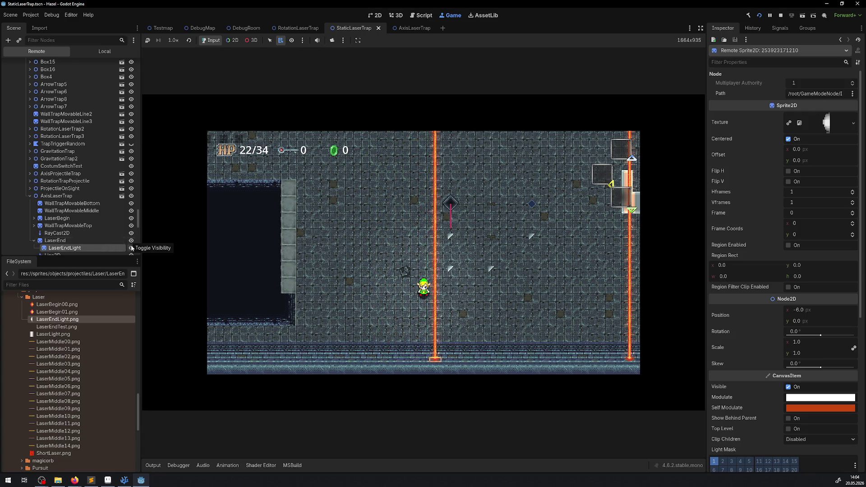
{"action": "scroll", "coordinate": [785, 243], "scroll_direction": "down", "scroll_amount": 5}
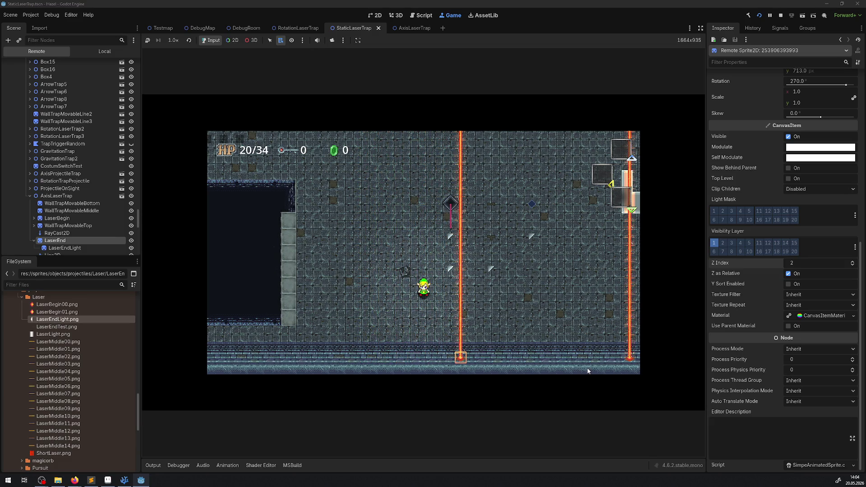
Step: Lower the live LaserEnd Z index to 1, inspect the running Line2D, then stop the game
{"action": "left_click", "coordinate": [809, 263]}
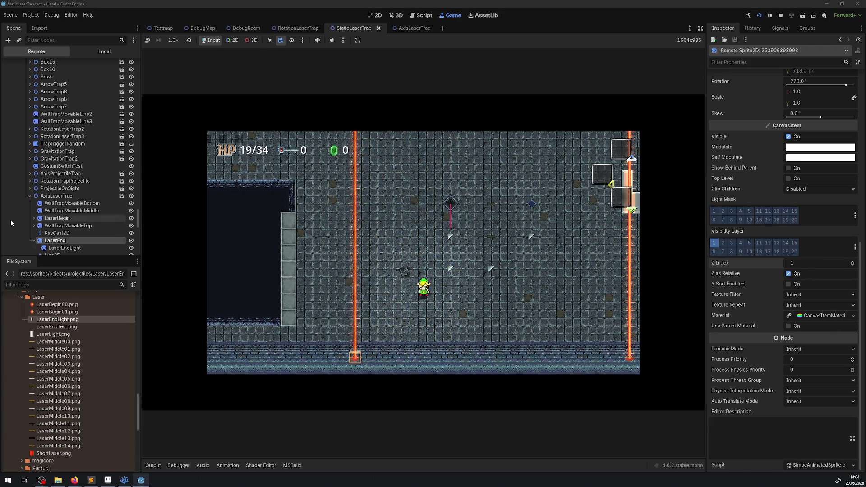
{"action": "scroll", "coordinate": [54, 210], "scroll_direction": "down", "scroll_amount": 2}
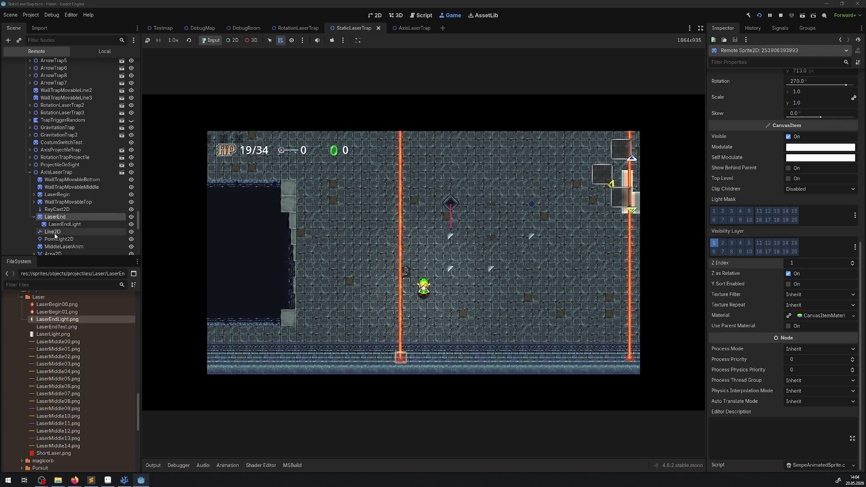
{"action": "left_click", "coordinate": [53, 233]}
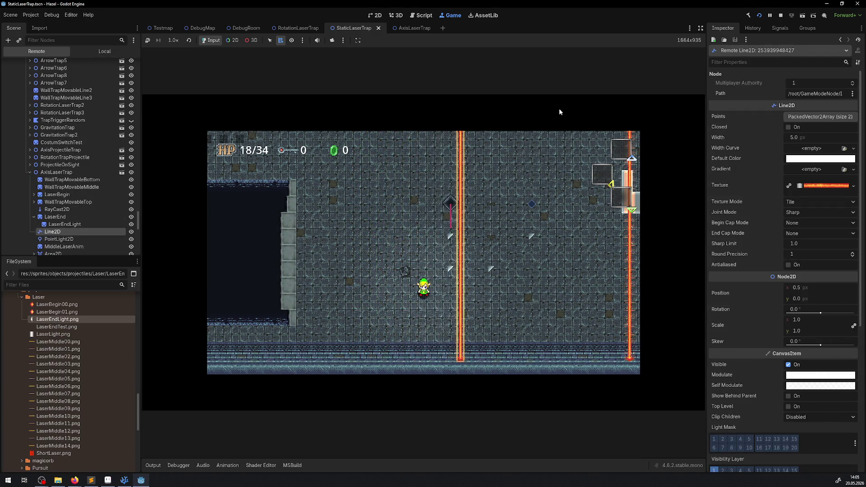
{"action": "left_click", "coordinate": [778, 19]}
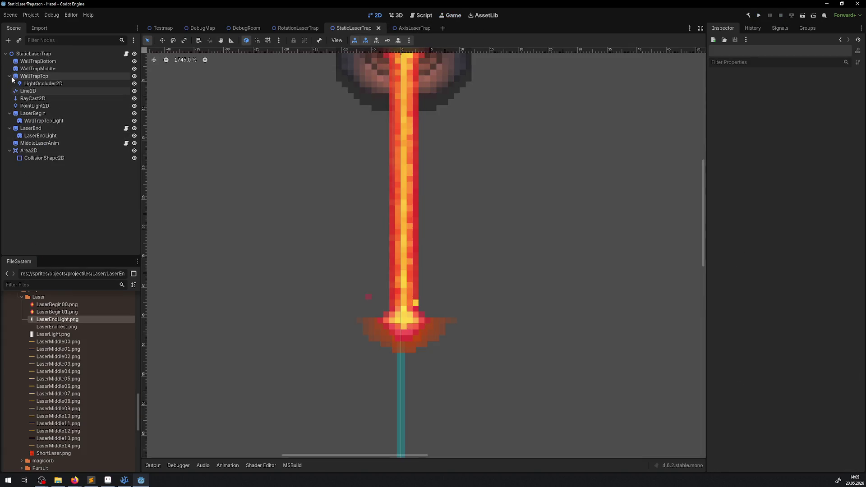
Step: Switch to the AxisLaserTrap scene and collapse its LaserBegin, WallTrapMovableTop and LaserEnd nodes
{"action": "left_click", "coordinate": [10, 105]}
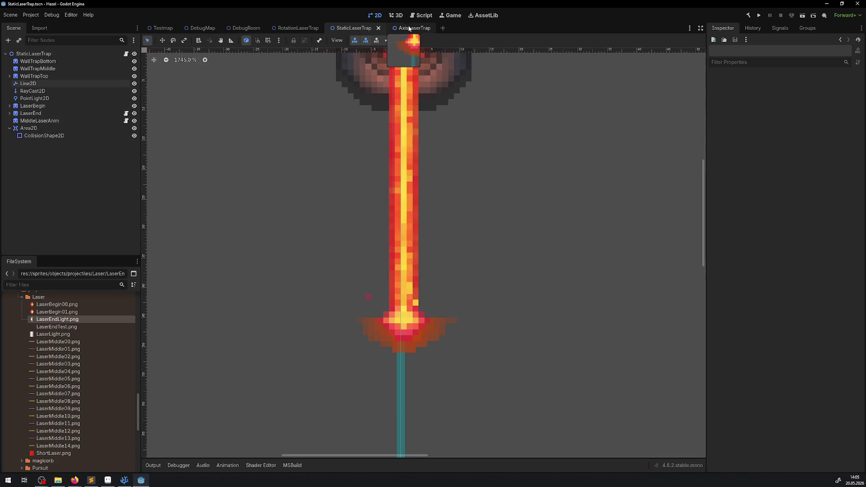
{"action": "key", "text": "ctrl+Tab"}
{"action": "left_click", "coordinate": [10, 114]}
{"action": "left_click", "coordinate": [9, 91]}
{"action": "left_click", "coordinate": [9, 76]}
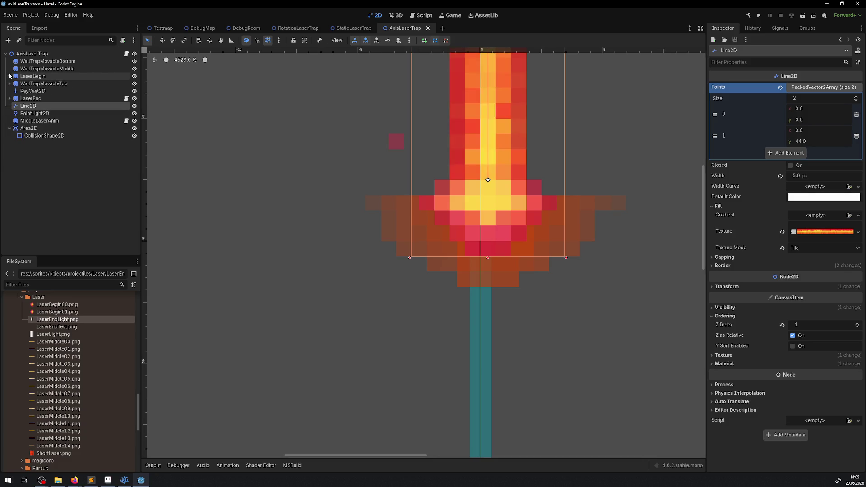
Step: Drag Line2D above LaserEnd in the node order, save the scene and run the project
{"action": "left_click", "coordinate": [36, 114]}
{"action": "left_click_drag", "start_coordinate": [31, 106], "coordinate": [30, 95]}
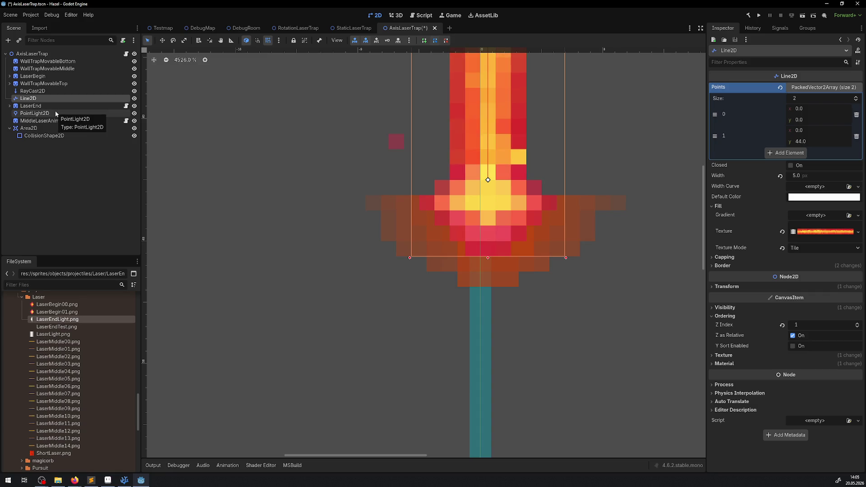
{"action": "key", "text": "ctrl+s"}
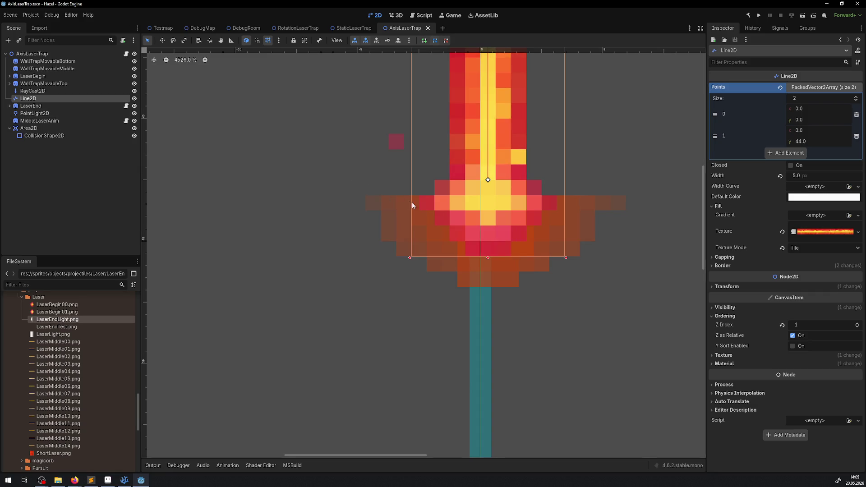
{"action": "scroll", "coordinate": [410, 205], "scroll_direction": "down", "scroll_amount": 3}
{"action": "left_click_drag", "start_coordinate": [480, 145], "coordinate": [311, 331]}
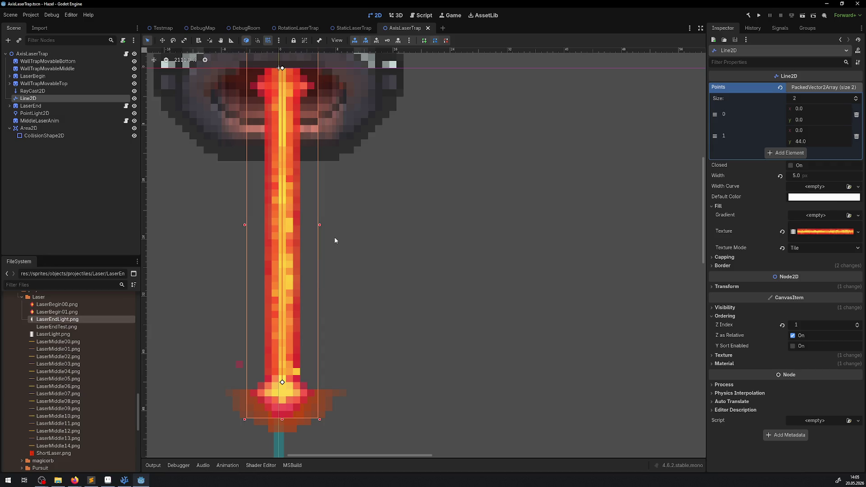
{"action": "left_click", "coordinate": [758, 16]}
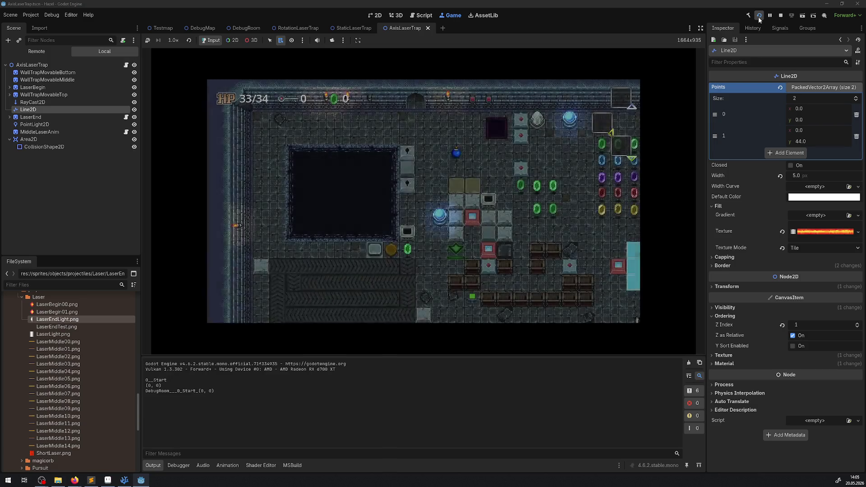
Step: Hide the editor panels and walk the player via the teleport pad across the vertical lasers to the bottom wall
{"action": "left_click", "coordinate": [699, 28]}
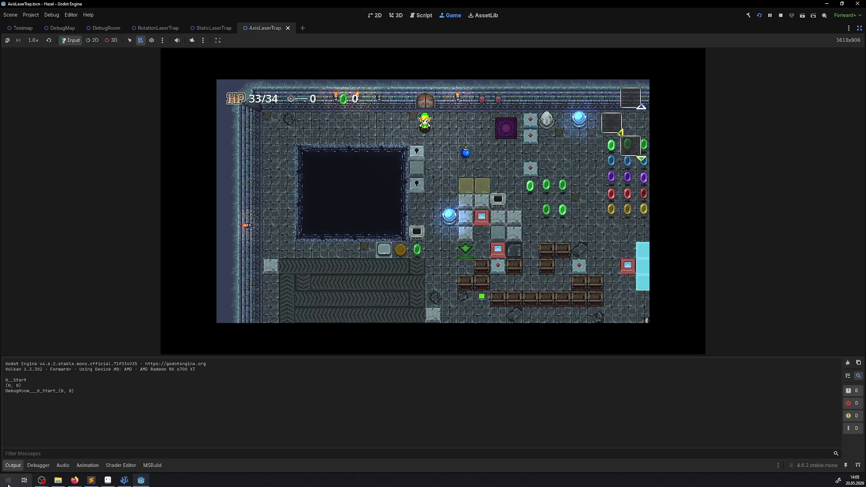
{"action": "key", "text": "Right"}
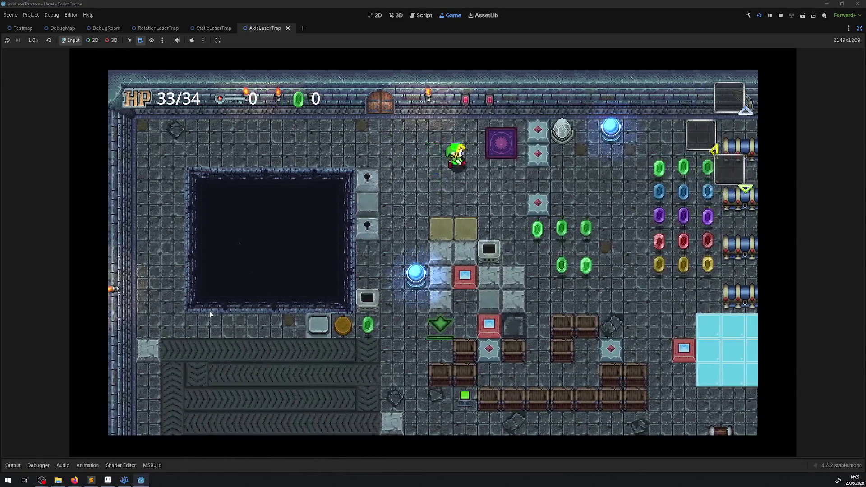
{"action": "key", "text": "Left"}
{"action": "key", "text": "Down"}
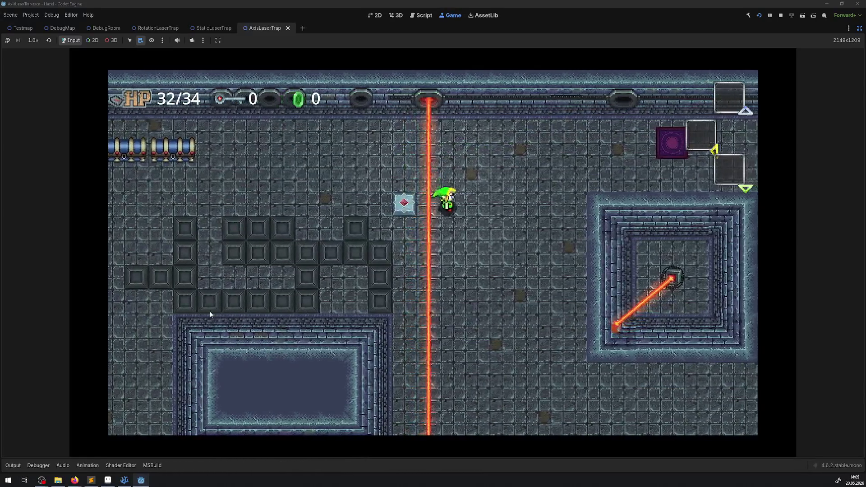
{"action": "key", "text": "Down"}
{"action": "key", "text": "Left"}
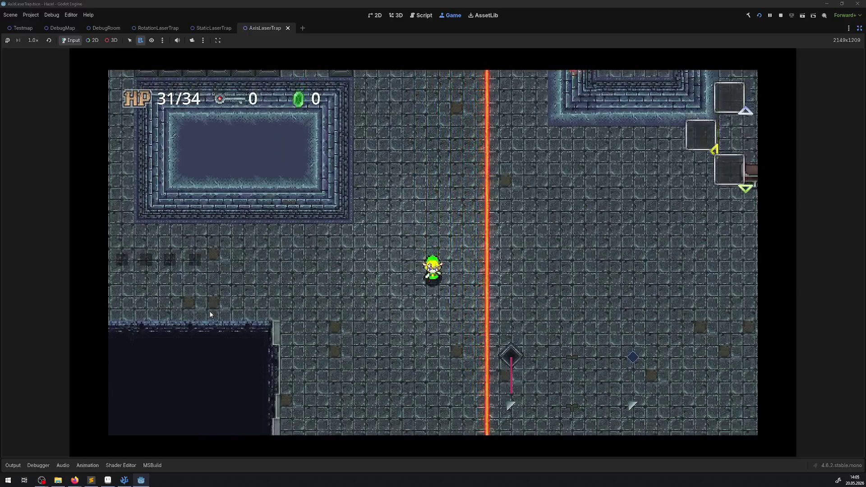
{"action": "key", "text": "Down"}
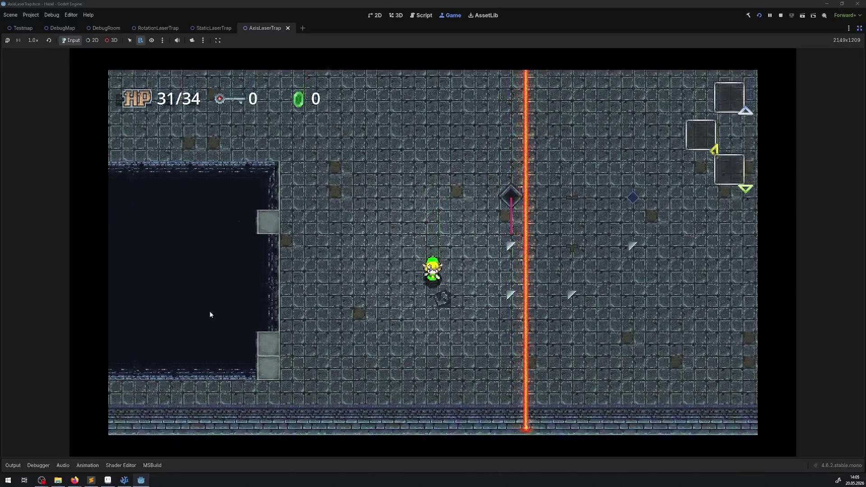
{"action": "key", "text": "Right"}
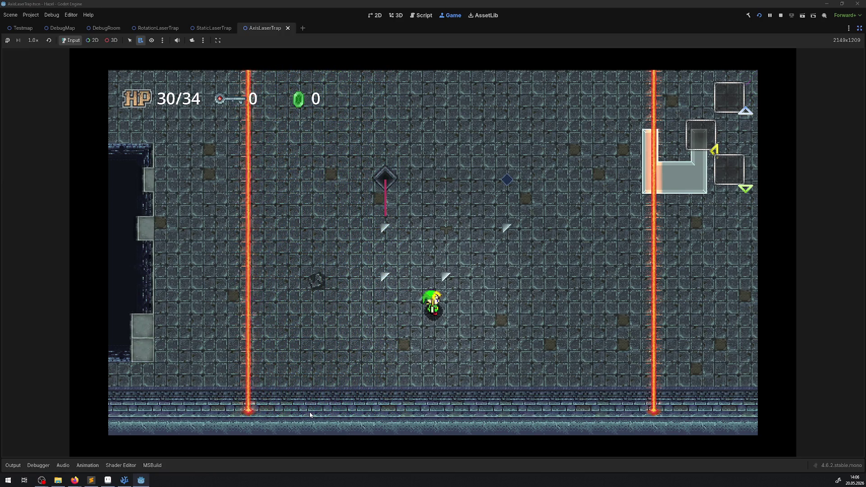
{"action": "key", "text": "Up"}
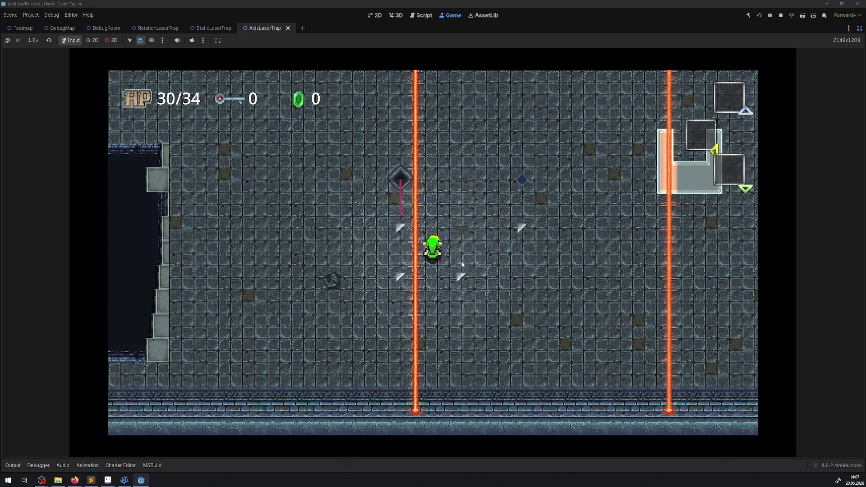
Step: Walk the player up and down past the diamond trap and onward up-left through the room
{"action": "key", "text": "Up"}
{"action": "key", "text": "Down"}
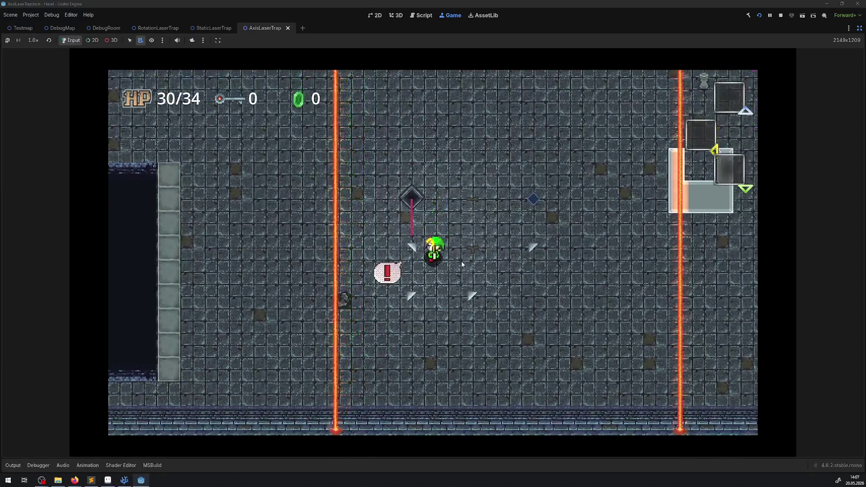
{"action": "key", "text": "Up"}
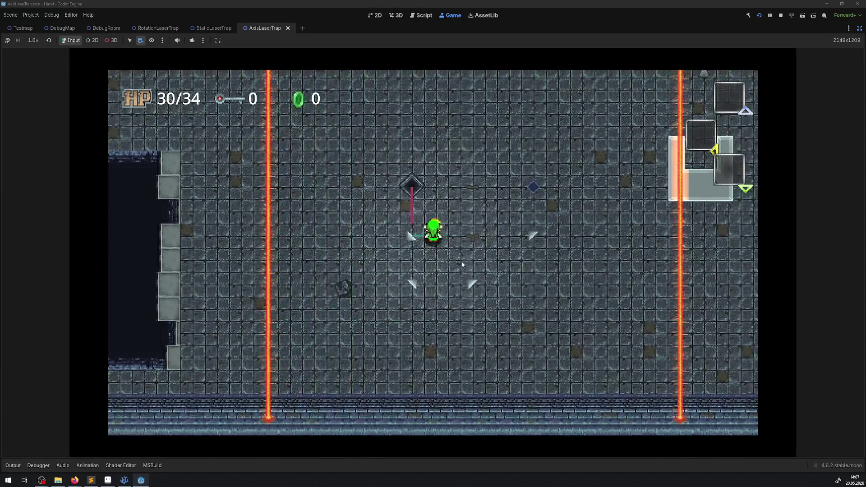
{"action": "key", "text": "Down"}
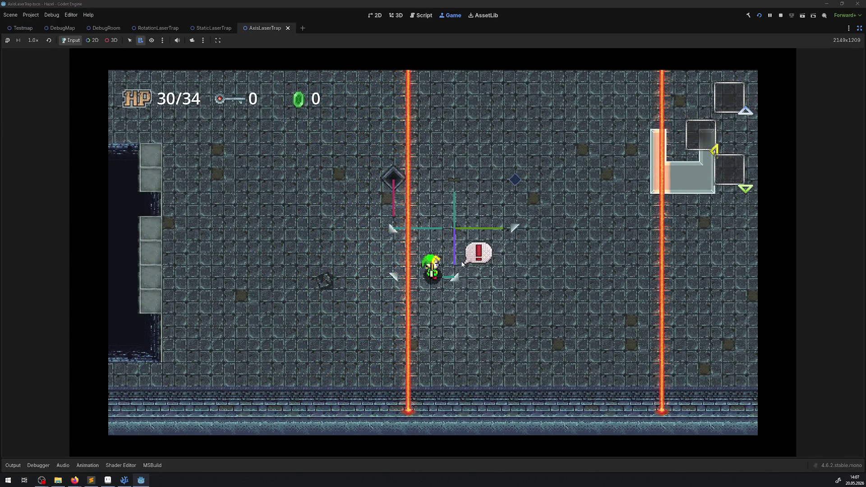
{"action": "key", "text": "Right"}
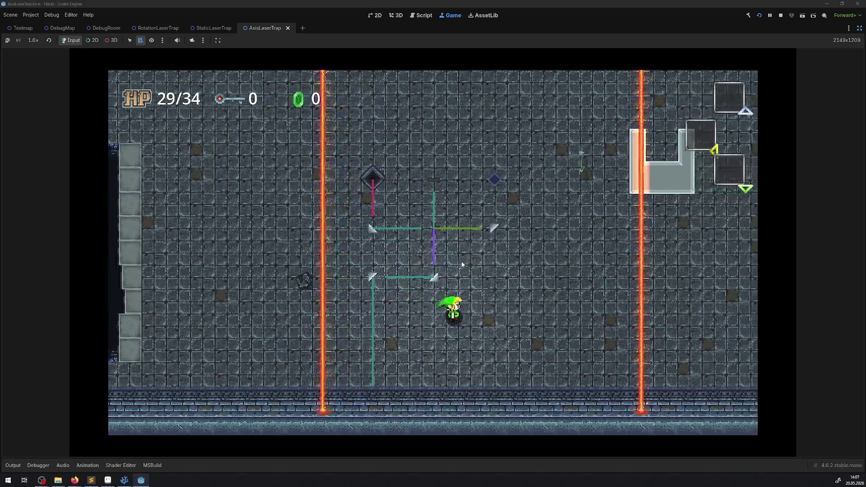
{"action": "key", "text": "Up"}
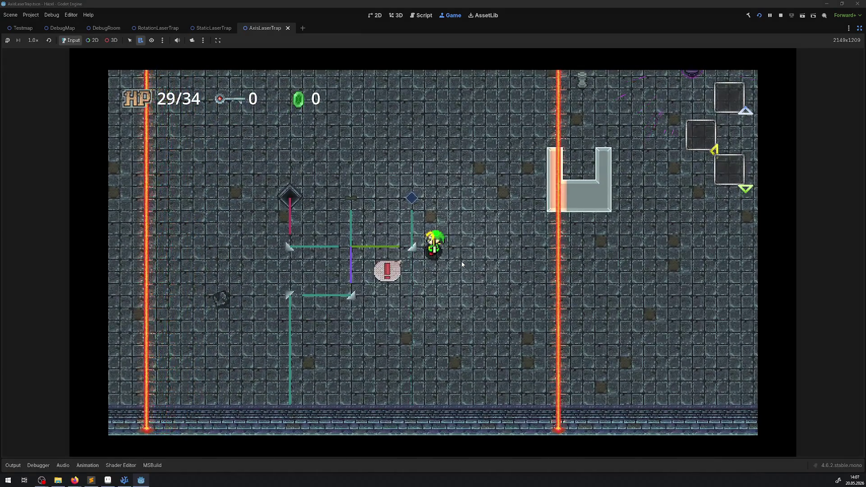
{"action": "key", "text": "Up"}
{"action": "key", "text": "Left"}
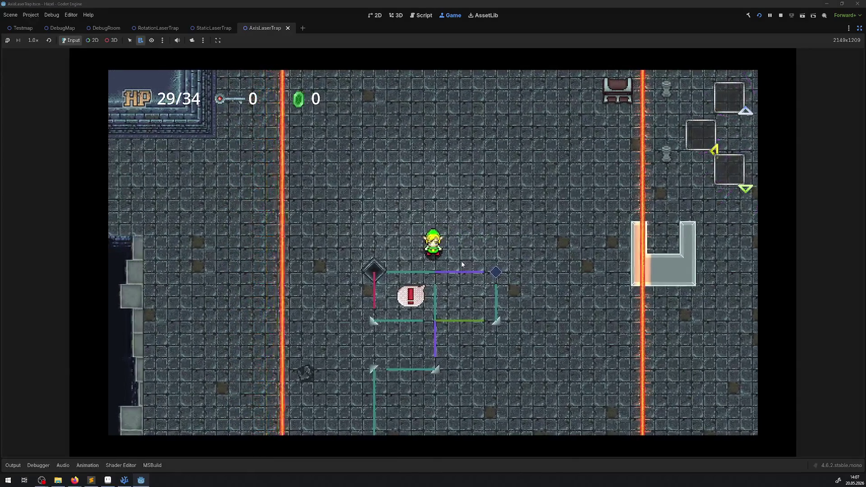
{"action": "key", "text": "Up"}
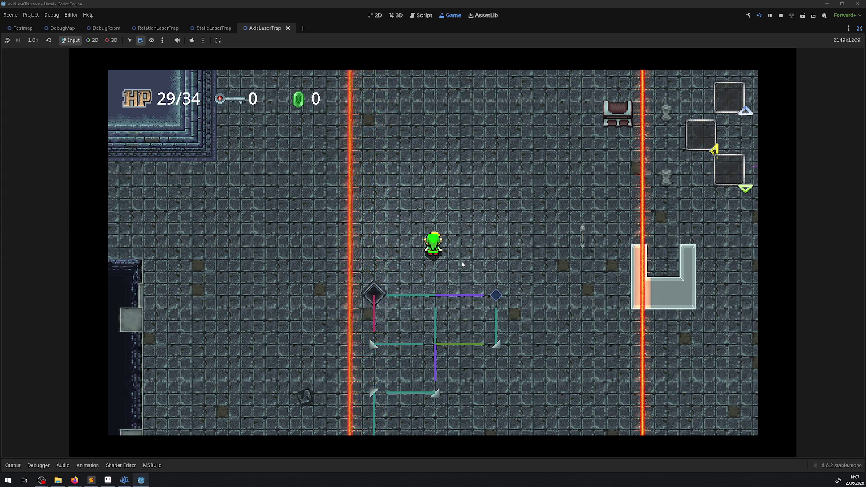
Step: Weave the player up to the rotating laser, then stop the running game
{"action": "key", "text": "Down"}
{"action": "key", "text": "Right"}
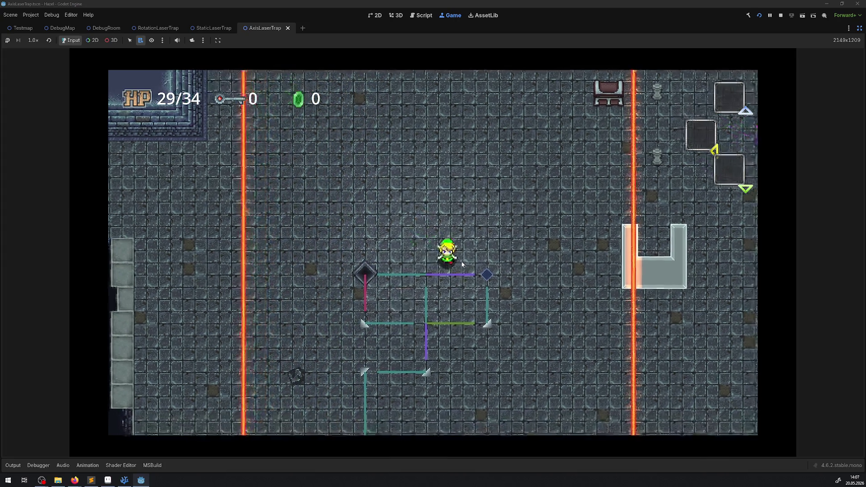
{"action": "key", "text": "Up"}
{"action": "key", "text": "Left"}
{"action": "key", "text": "Up"}
{"action": "key", "text": "Right"}
{"action": "key", "text": "Up"}
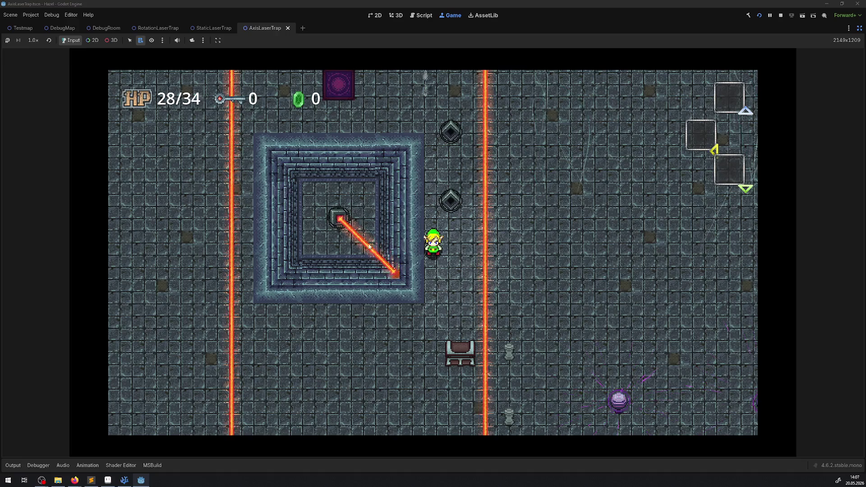
{"action": "left_click", "coordinate": [781, 16]}
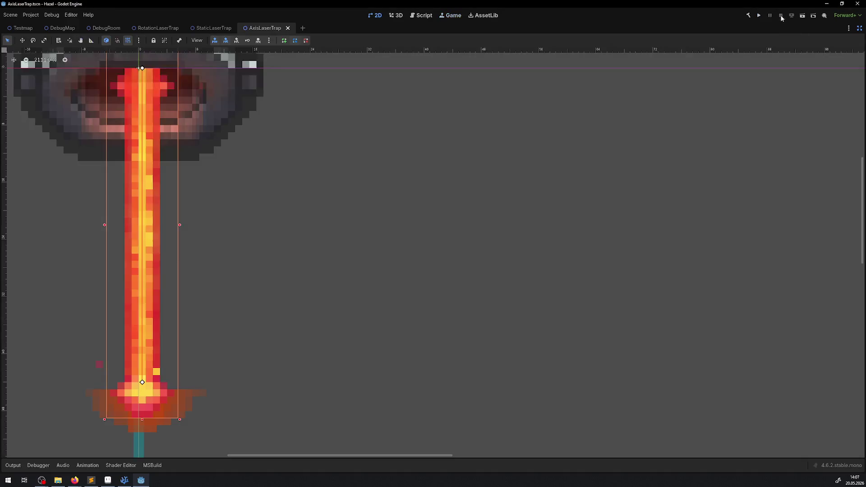
Step: Restore the docks and reveal LaserEndLight under LaserEnd in the RotationLaserTrap scene
{"action": "left_click", "coordinate": [859, 28]}
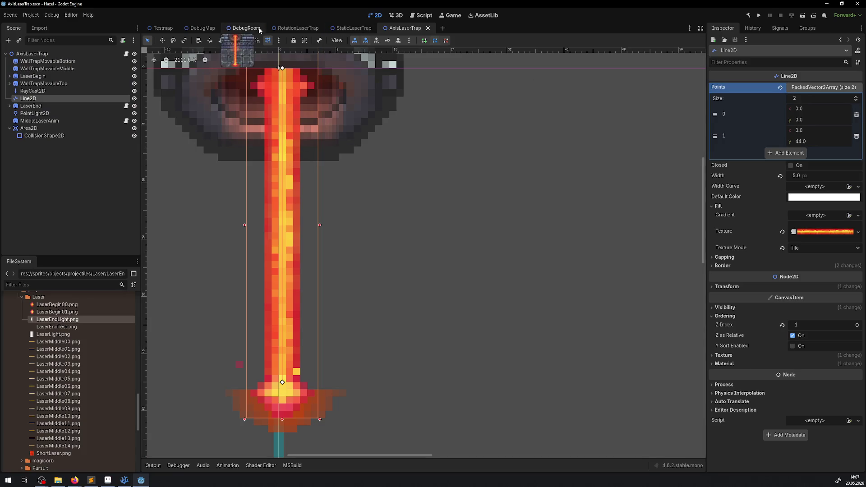
{"action": "left_click", "coordinate": [302, 28]}
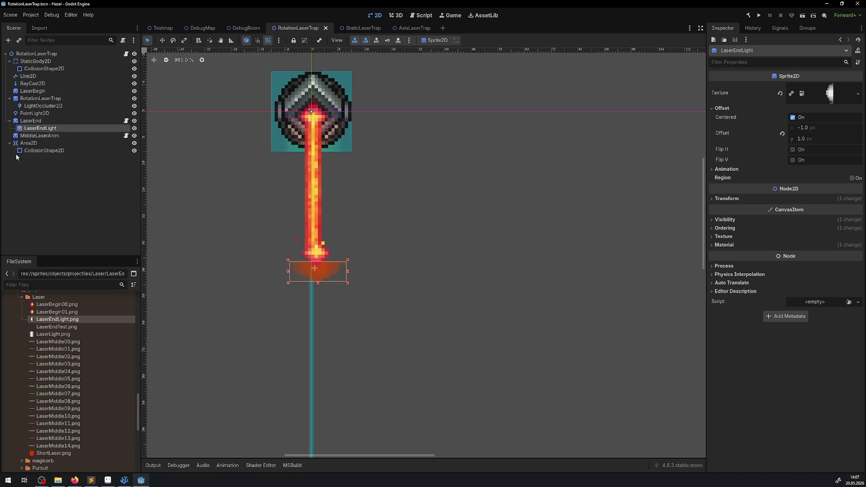
{"action": "left_click", "coordinate": [10, 121]}
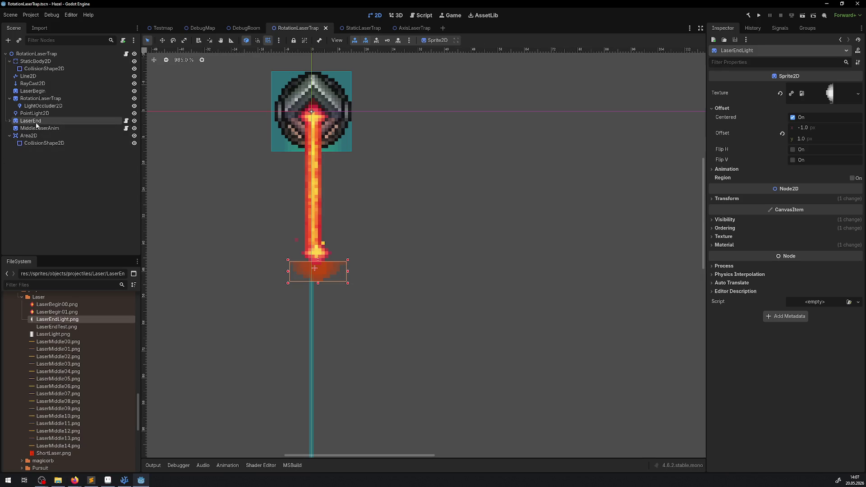
{"action": "left_click", "coordinate": [11, 122]}
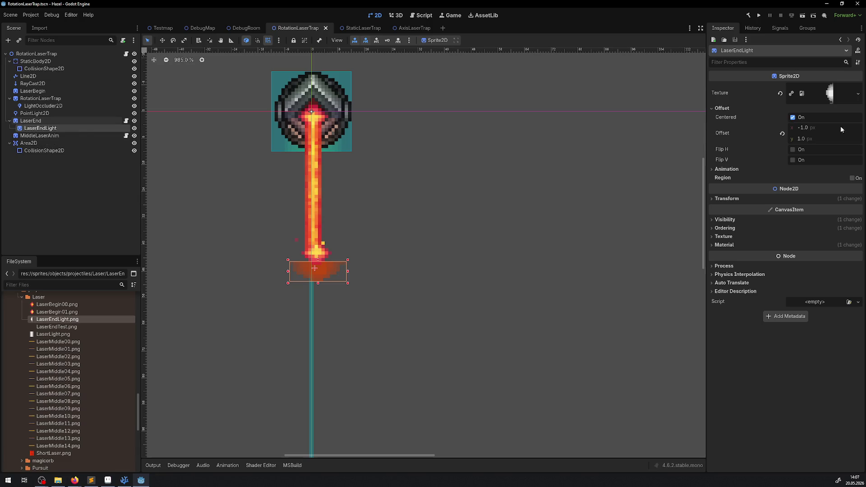
{"action": "type", "text": "0"}
Step: Set LaserEndLight's Offset to 0, 0, save RotationLaserTrap and run the project
{"action": "left_click", "coordinate": [807, 138]}
{"action": "type", "text": "0"}
{"action": "key", "text": "Return"}
{"action": "key", "text": "ctrl+s"}
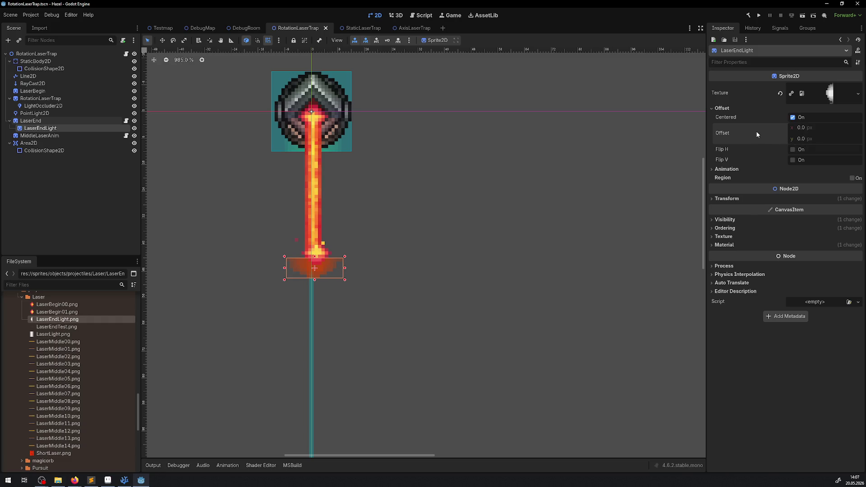
{"action": "left_click", "coordinate": [760, 15]}
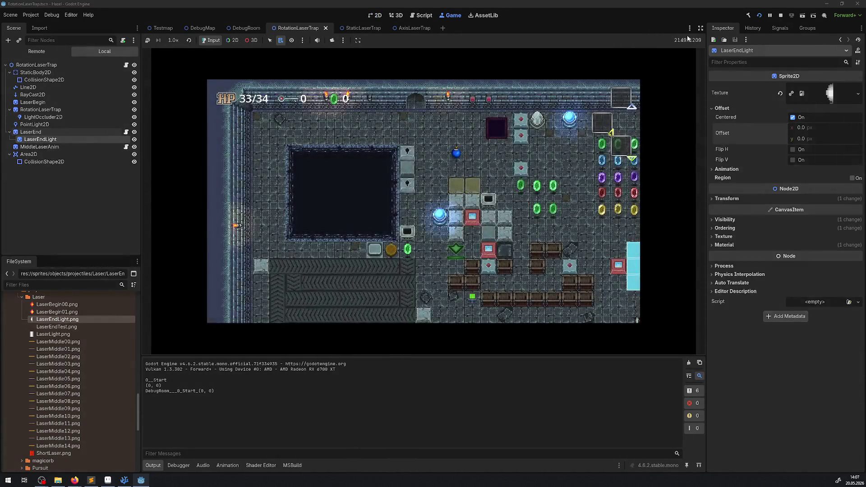
Step: Walk the player through the teleporter into the laser room, hide the output log, watch the beam, then stop the game
{"action": "key", "text": "Right"}
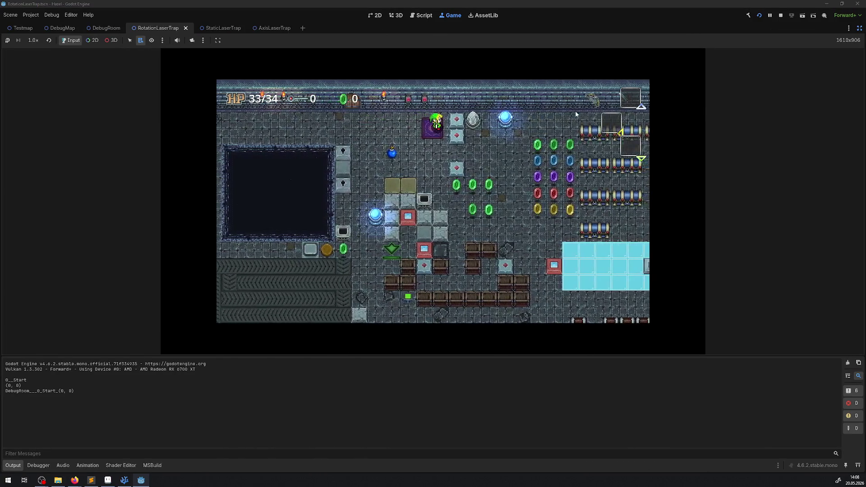
{"action": "key", "text": "Left"}
{"action": "key", "text": "Down"}
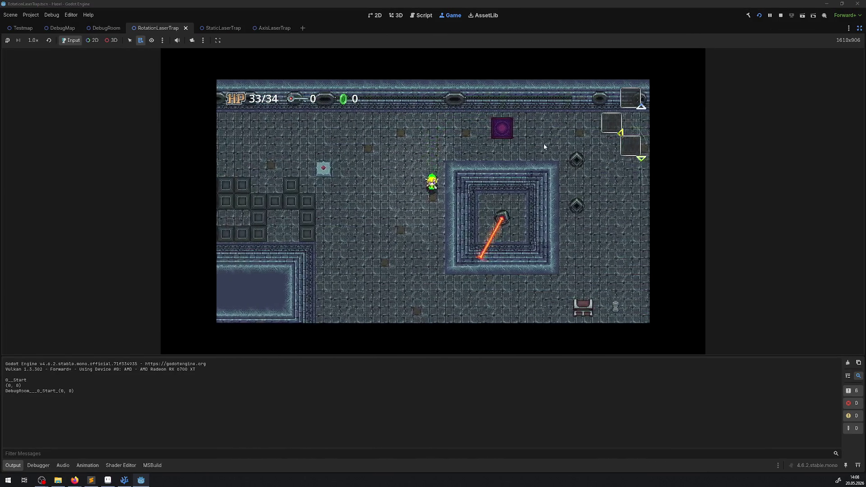
{"action": "left_click", "coordinate": [20, 465]}
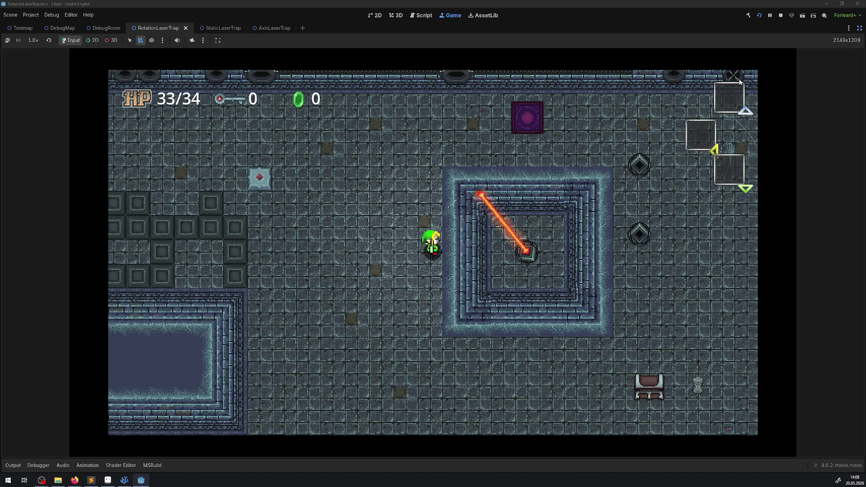
{"action": "left_click", "coordinate": [781, 16]}
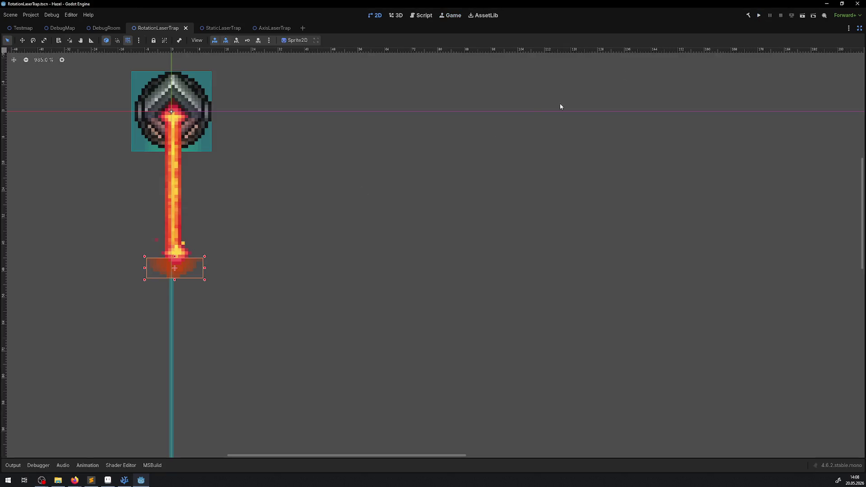
Step: Restore the editor panels and compare Z ordering, keeping the laser beam line's Z index at 101
{"action": "left_click", "coordinate": [859, 29]}
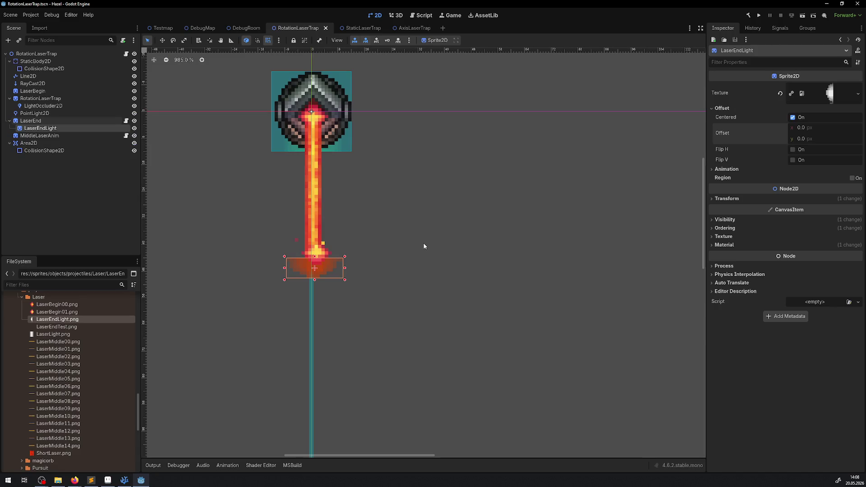
{"action": "left_click", "coordinate": [729, 228]}
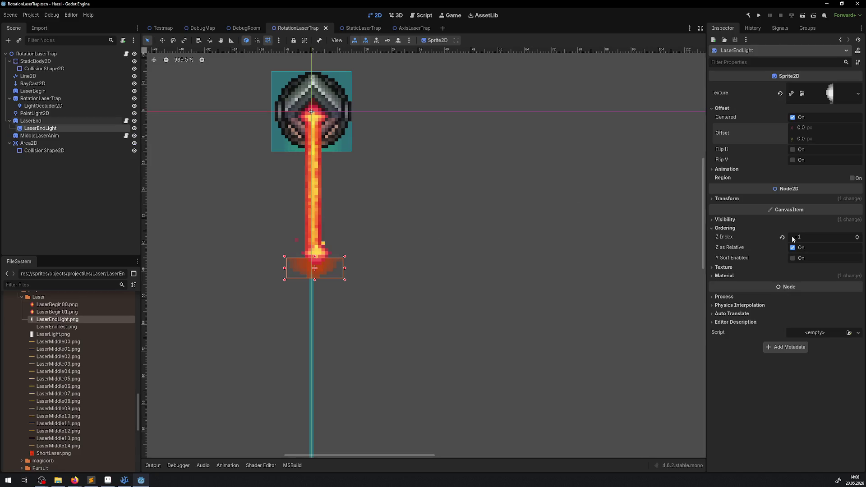
{"action": "left_click", "coordinate": [31, 120]}
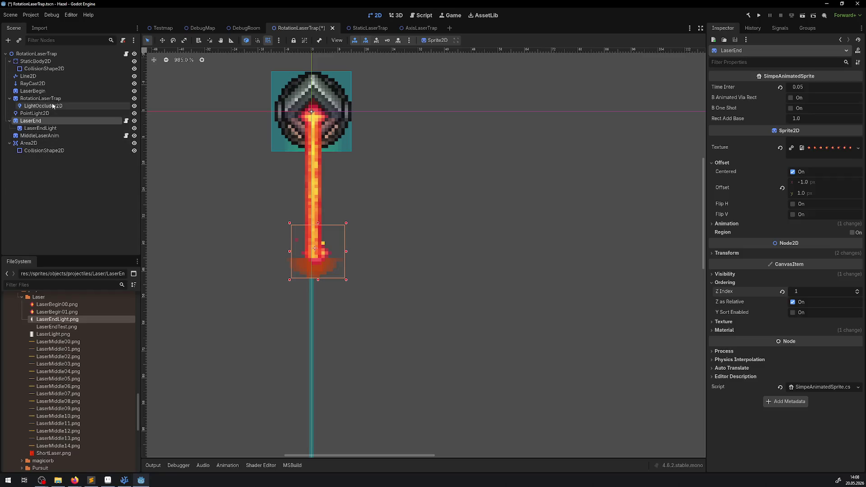
{"action": "left_click", "coordinate": [28, 76]}
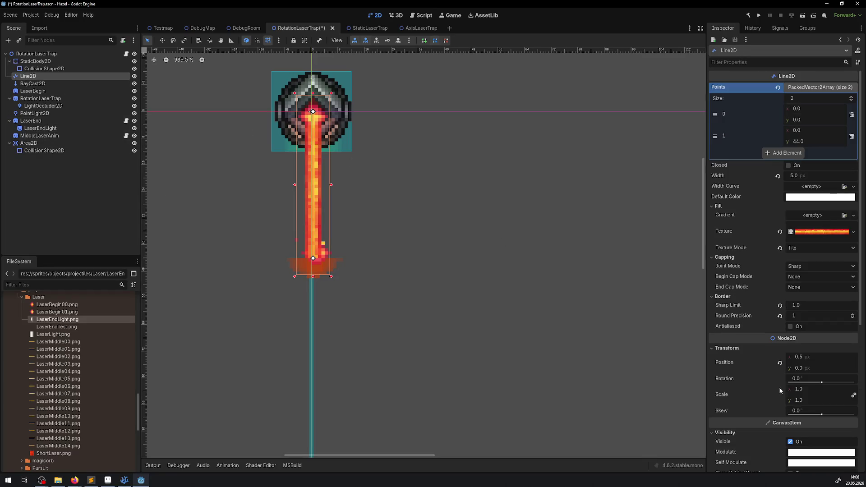
{"action": "scroll", "coordinate": [781, 386], "scroll_direction": "down", "scroll_amount": 5}
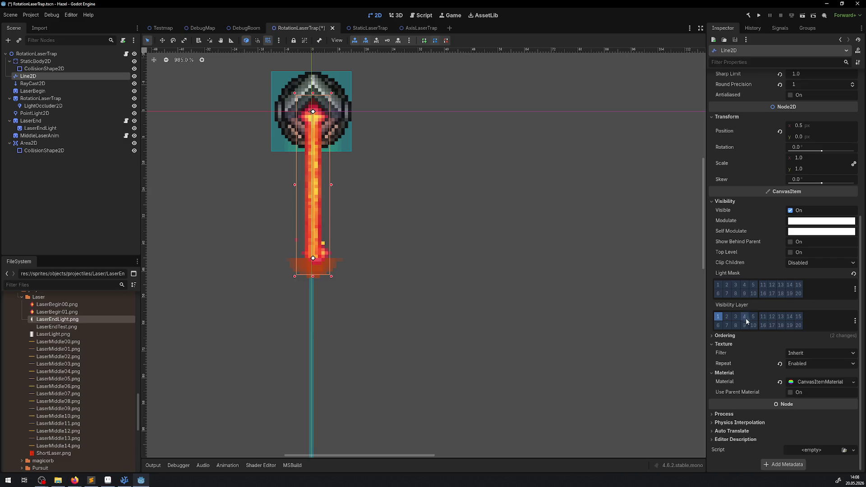
{"action": "left_click", "coordinate": [721, 336]}
{"action": "left_click", "coordinate": [779, 344]}
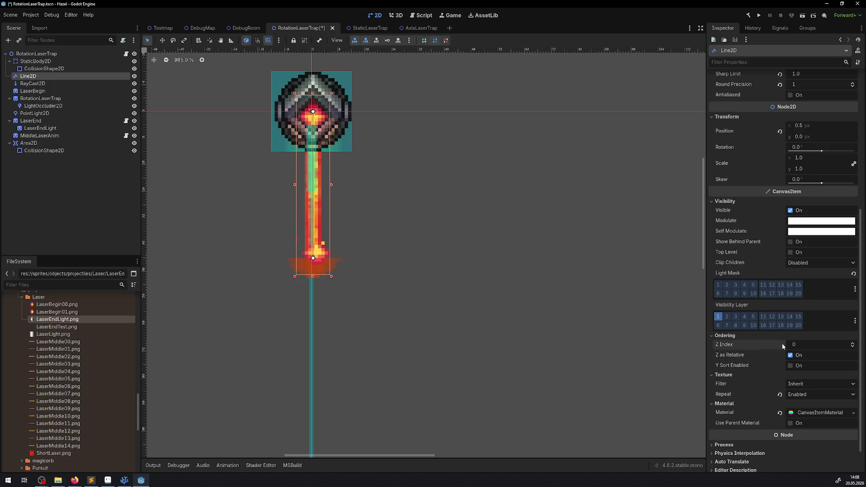
{"action": "left_click", "coordinate": [796, 345]}
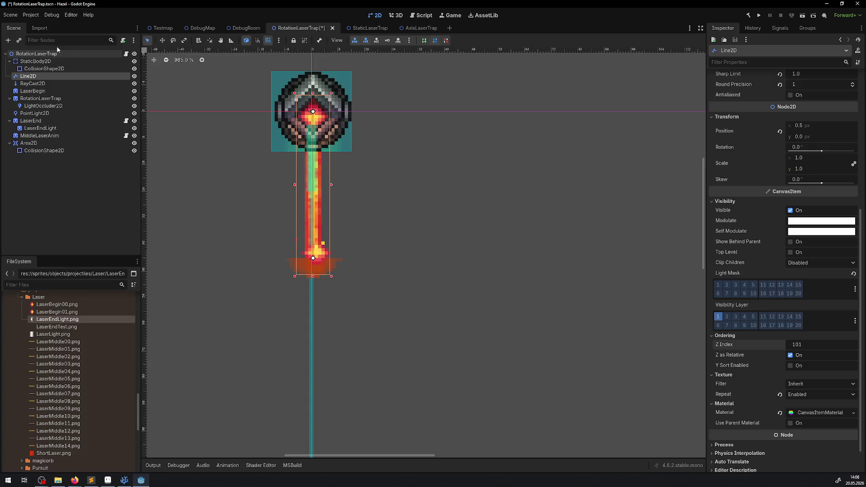
{"action": "left_click", "coordinate": [37, 54]}
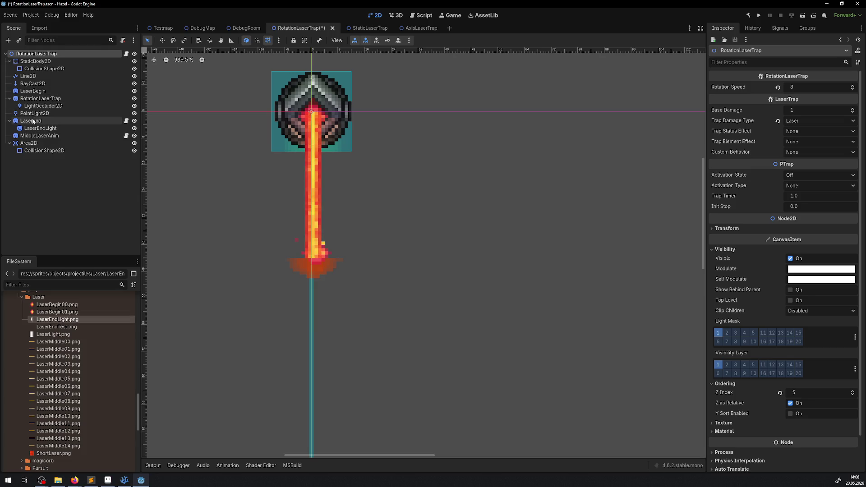
{"action": "left_click", "coordinate": [29, 76]}
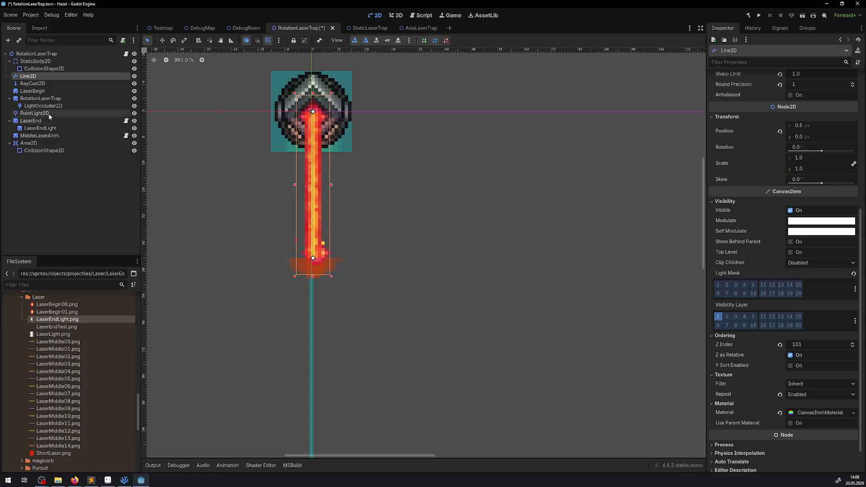
Step: Set LaserEnd Z index to 101 and LaserEndLight Z index to 0, then save the scene
{"action": "left_click", "coordinate": [30, 121]}
{"action": "left_click", "coordinate": [804, 291]}
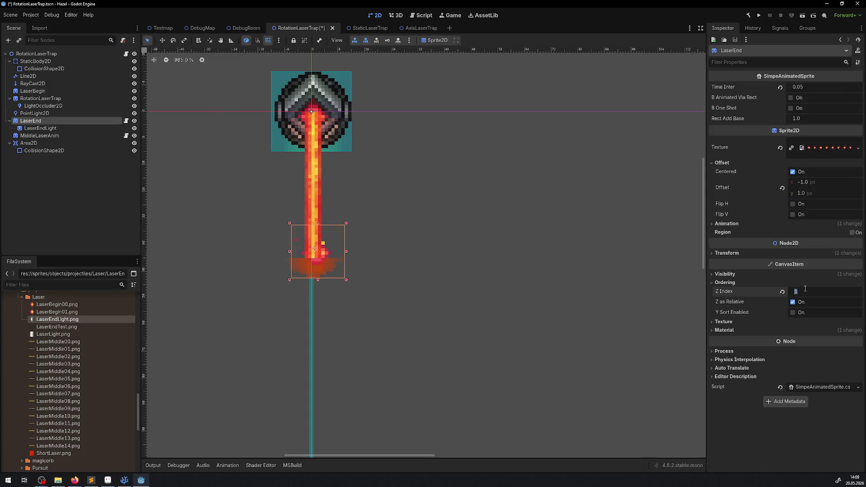
{"action": "type", "text": "101"}
{"action": "key", "text": "Return"}
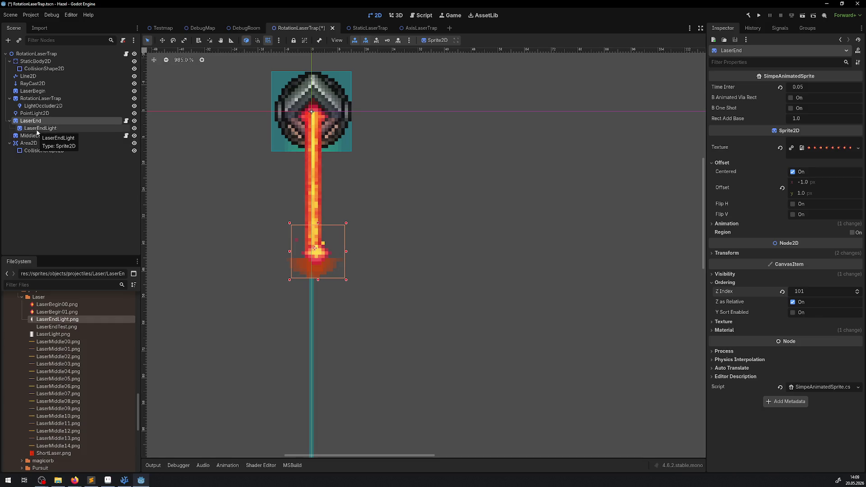
{"action": "left_click", "coordinate": [40, 128]}
{"action": "left_click", "coordinate": [804, 237]}
{"action": "type", "text": "0"}
{"action": "key", "text": "Return"}
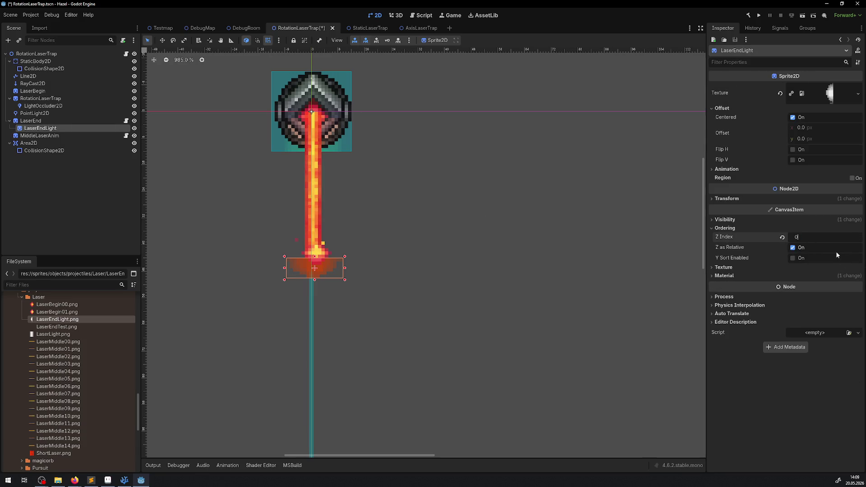
{"action": "key", "text": "ctrl+s"}
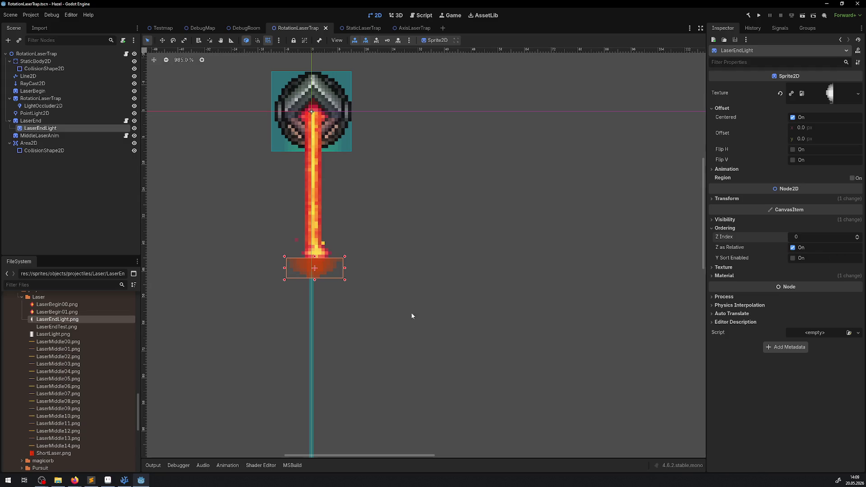
{"action": "scroll", "coordinate": [406, 269], "scroll_direction": "up", "scroll_amount": 3}
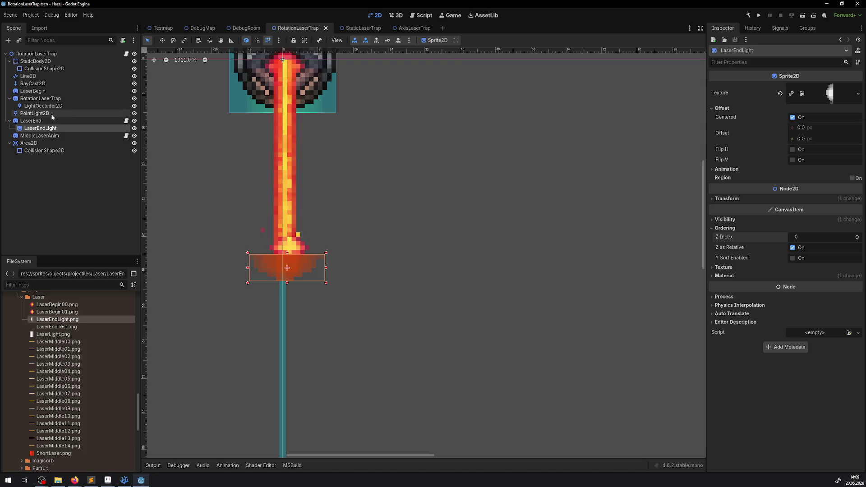
Step: Re-confirm the LaserEnd sprite's Z index of 101 and run the game with F5
{"action": "left_click", "coordinate": [33, 120]}
{"action": "left_click", "coordinate": [800, 291]}
{"action": "type", "text": "100"}
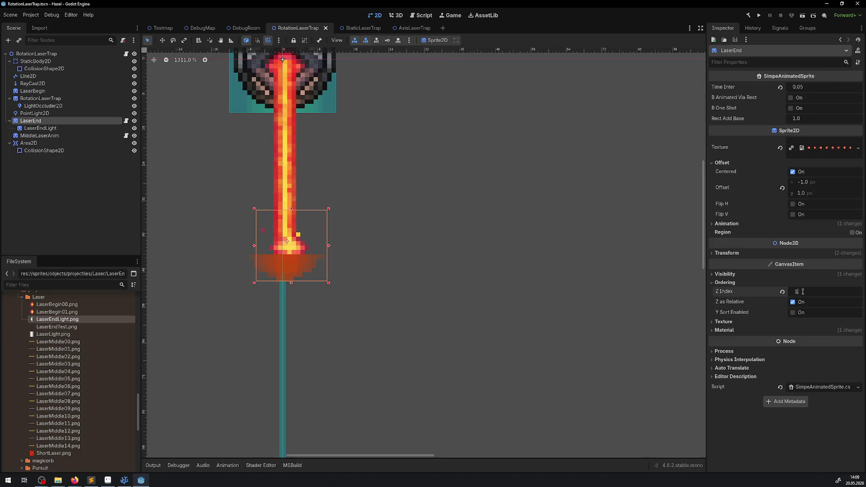
{"action": "key", "text": "Return"}
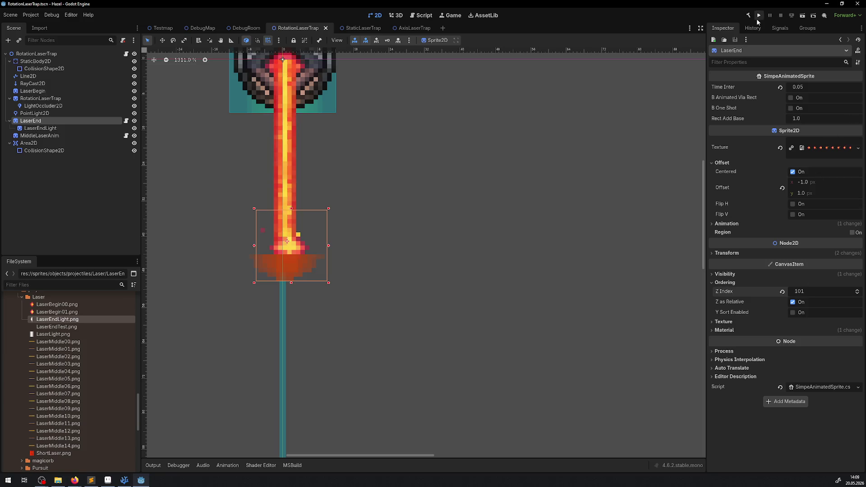
{"action": "key", "text": "F5"}
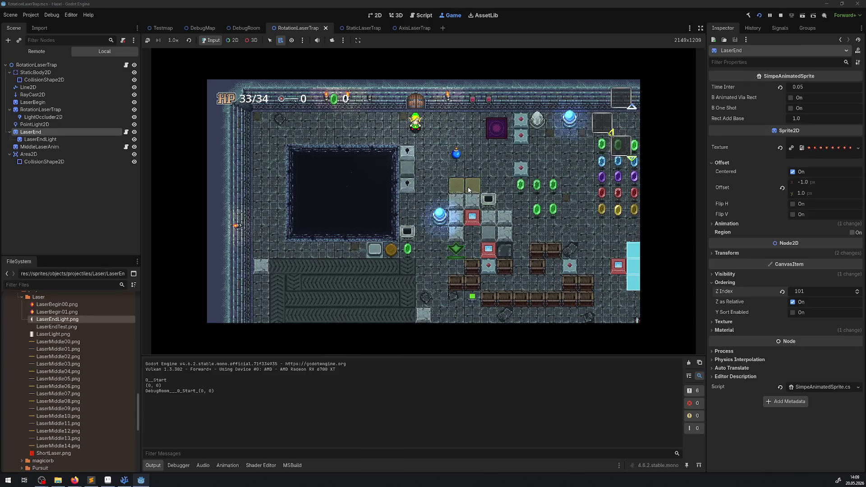
Step: Teleport the player in, then give LaserEndLight offset 2, -1 and Z index -1 live
{"action": "key", "text": "Right"}
{"action": "key", "text": "Right"}
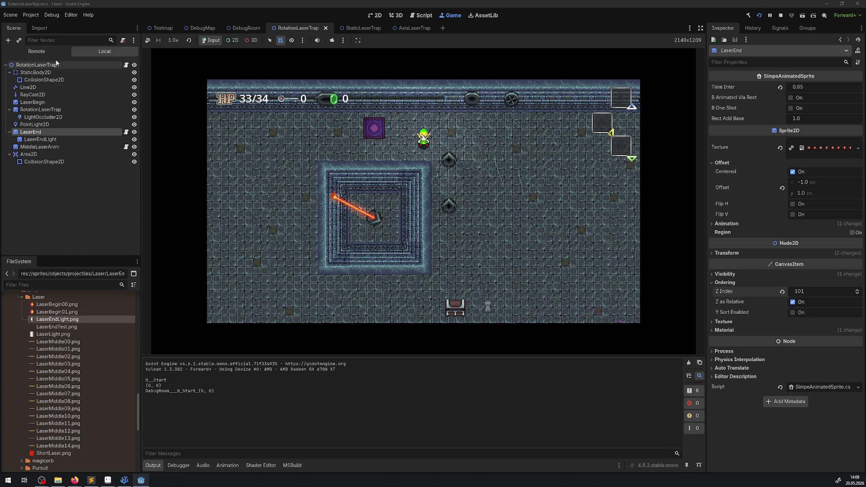
{"action": "left_click", "coordinate": [40, 138]}
{"action": "left_click", "coordinate": [803, 128]}
{"action": "type", "text": "1"}
{"action": "key", "text": "Tab"}
{"action": "type", "text": "-1"}
{"action": "key", "text": "Return"}
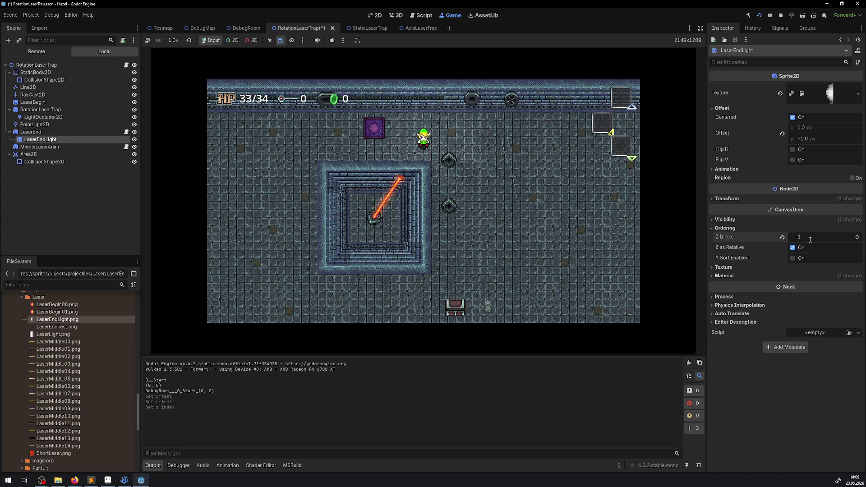
{"action": "key", "text": "Return"}
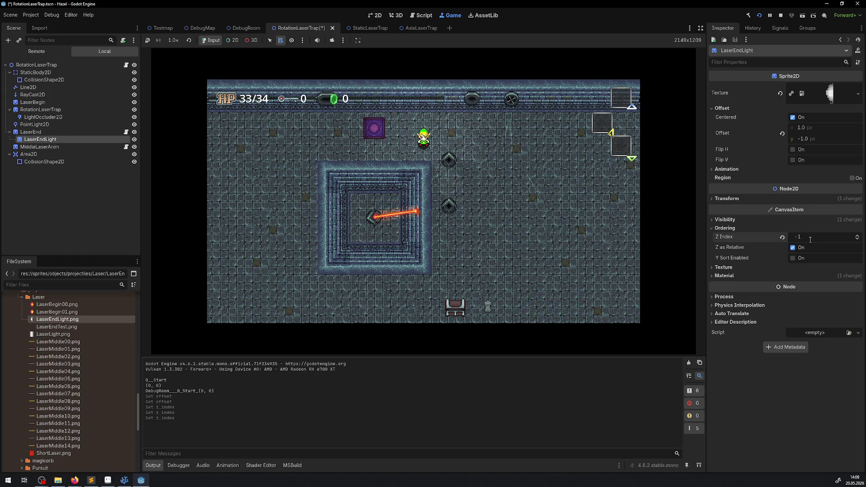
Step: Try vertical offset 0 and horizontal 4, settle back on 2, -1, then pause the game
{"action": "left_click", "coordinate": [803, 131]}
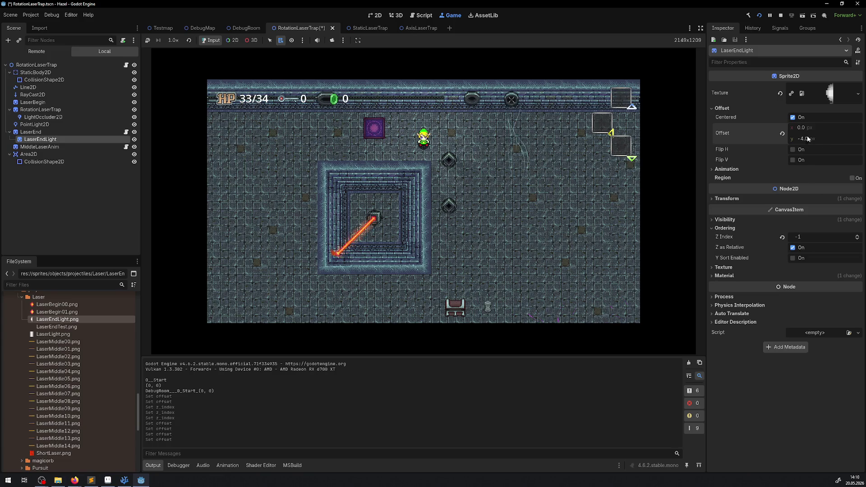
{"action": "key", "text": "Return"}
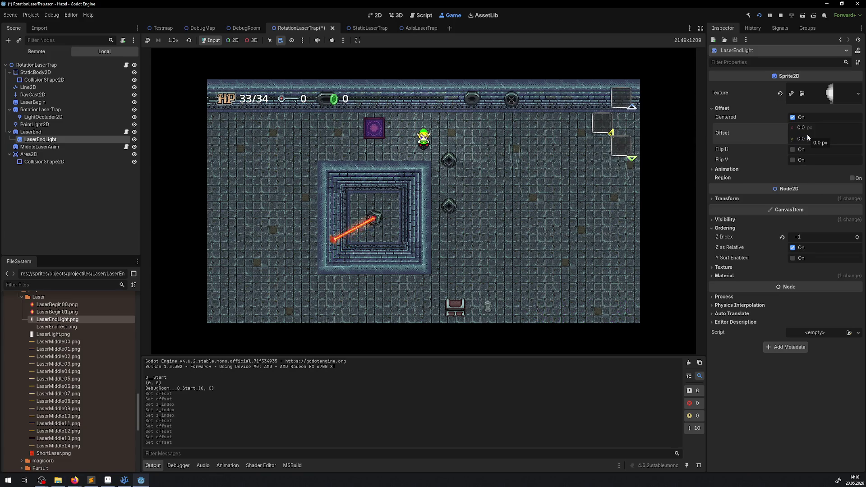
{"action": "type", "text": "-1"}
{"action": "key", "text": "Return"}
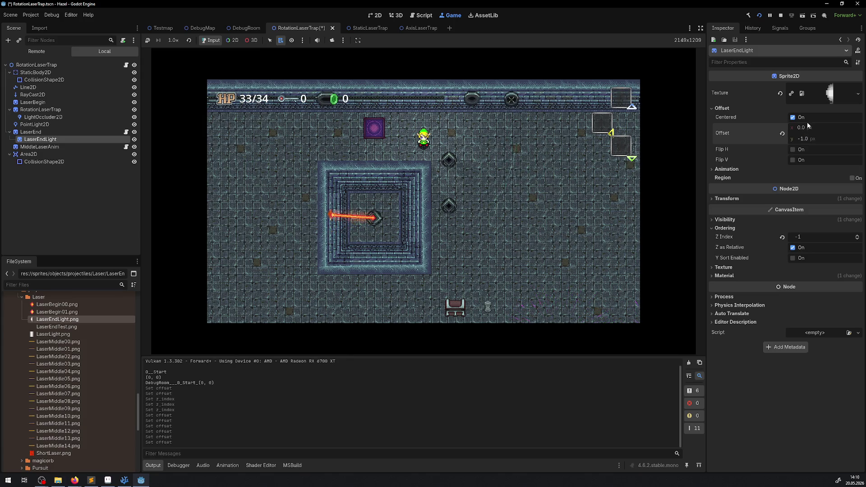
{"action": "left_click_drag", "start_coordinate": [807, 126], "coordinate": [810, 129]}
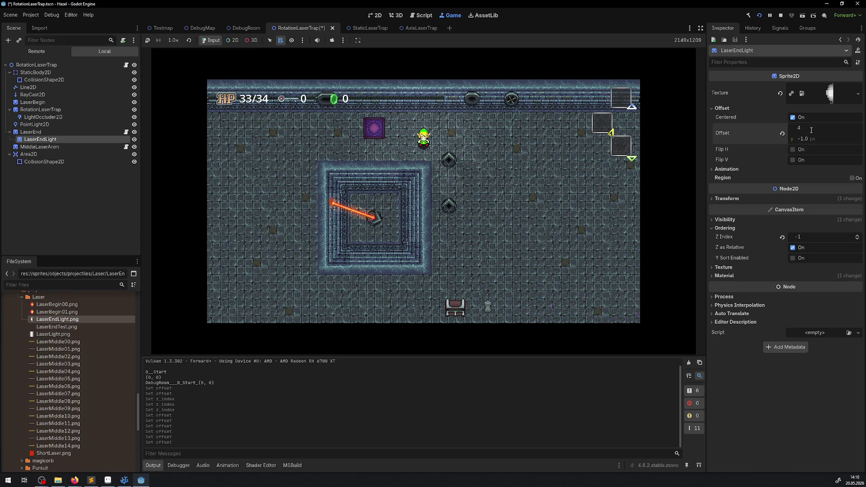
{"action": "key", "text": "Return"}
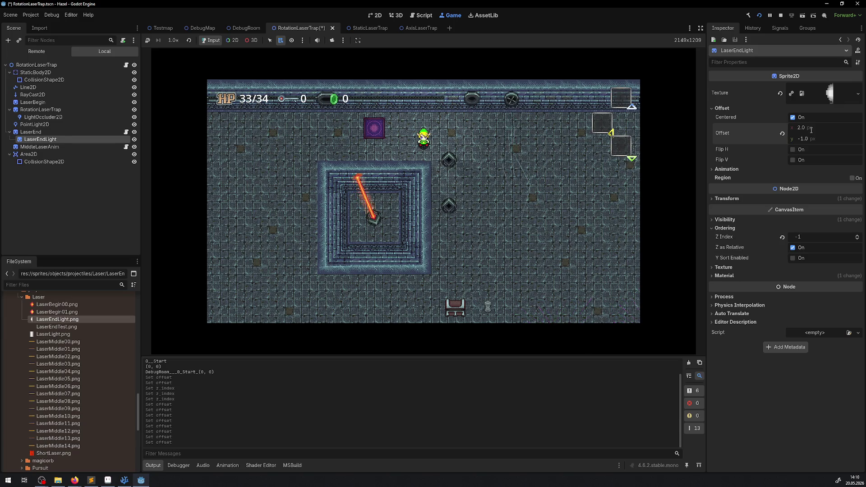
{"action": "left_click", "coordinate": [769, 16]}
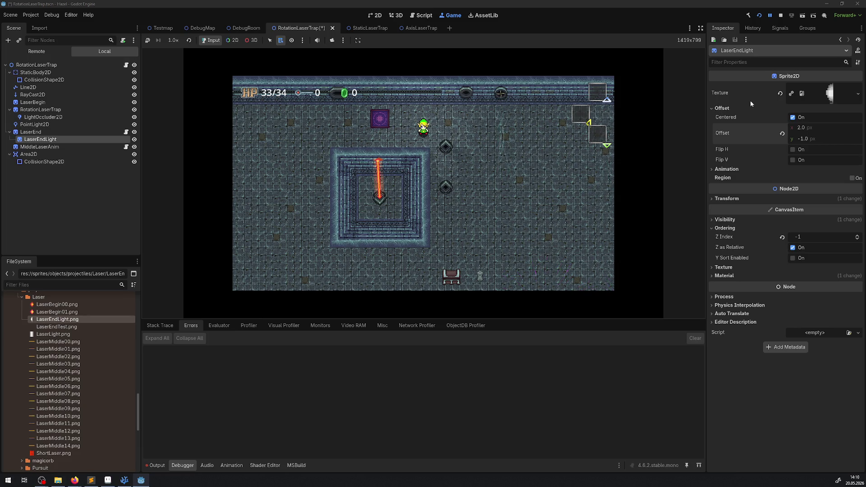
Step: Nudge the glow's offsets while running, committing a vertical offset of 0.5
{"action": "left_click", "coordinate": [809, 140]}
{"action": "type", "text": "2222"}
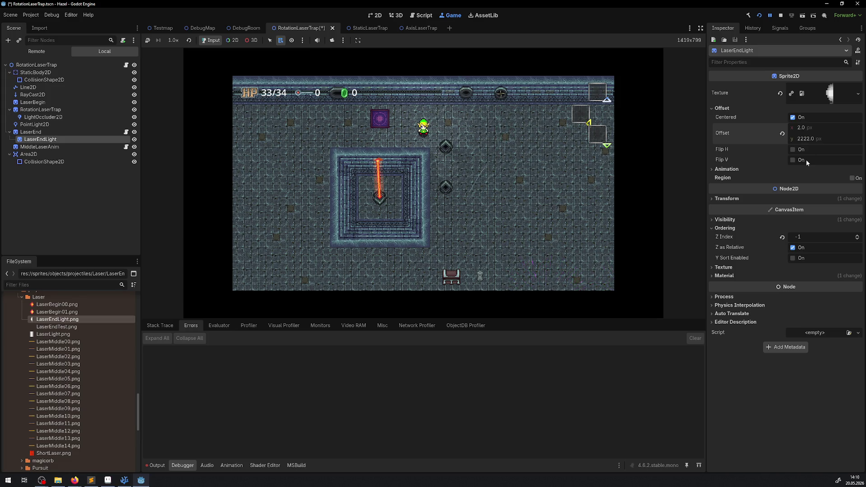
{"action": "type", "text": "-"}
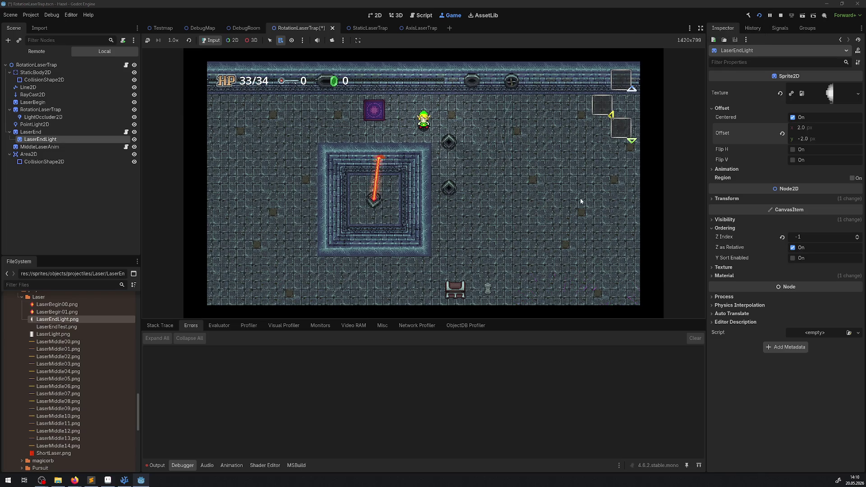
{"action": "left_click_drag", "start_coordinate": [802, 129], "coordinate": [806, 127]}
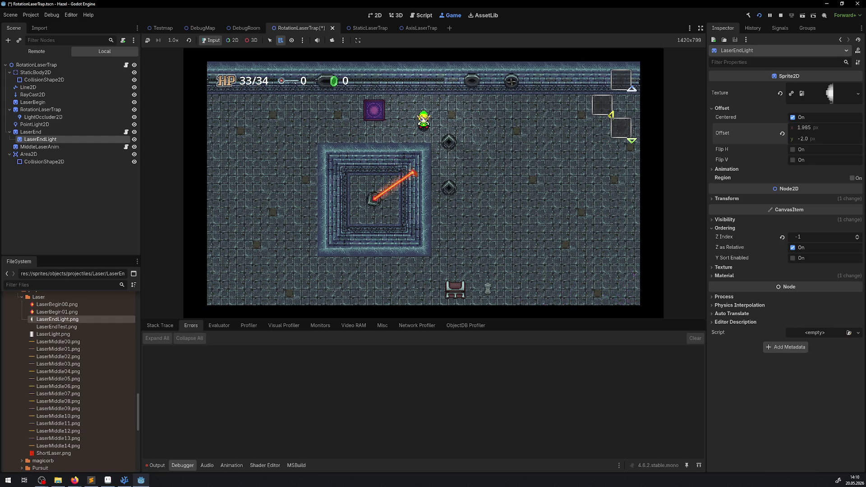
{"action": "left_click", "coordinate": [809, 127]}
{"action": "type", "text": "2"}
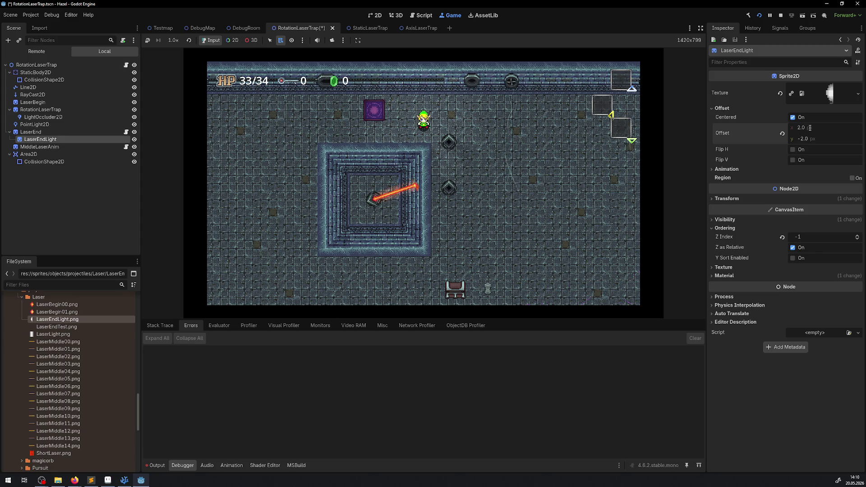
{"action": "left_click_drag", "start_coordinate": [810, 140], "coordinate": [811, 141]}
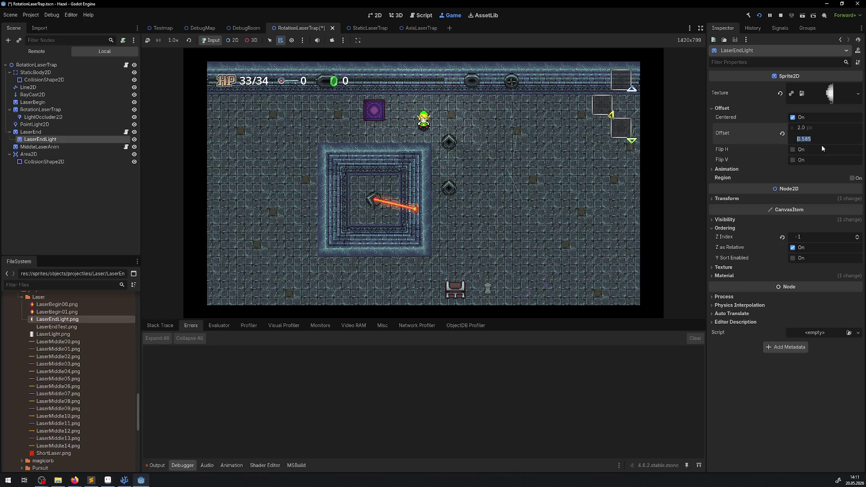
{"action": "type", "text": "0.5"}
{"action": "key", "text": "Return"}
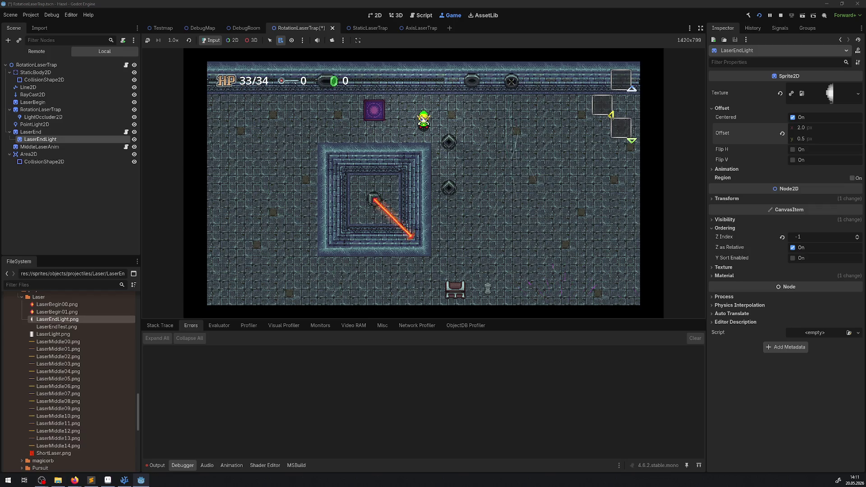
Step: Try horizontal offsets 4, -2 and 0 before settling on 1, giving offset 1, 0.5
{"action": "left_click", "coordinate": [814, 129]}
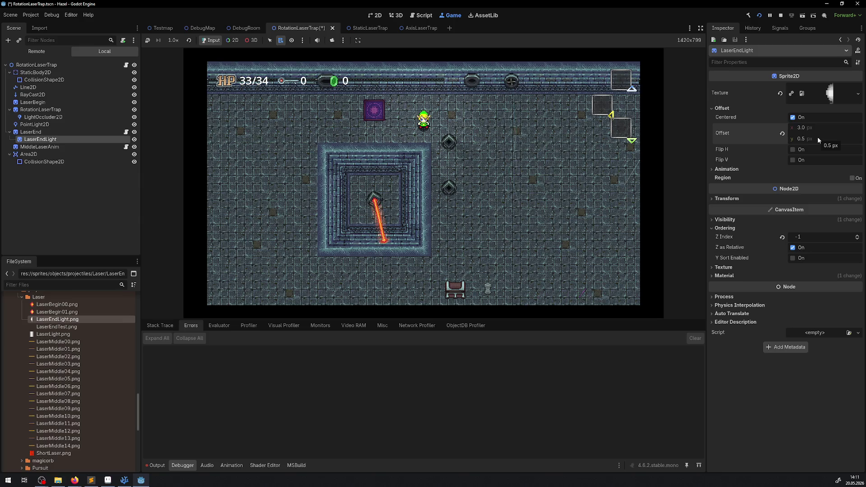
{"action": "left_click", "coordinate": [812, 128]}
{"action": "type", "text": "4"}
{"action": "key", "text": "Return"}
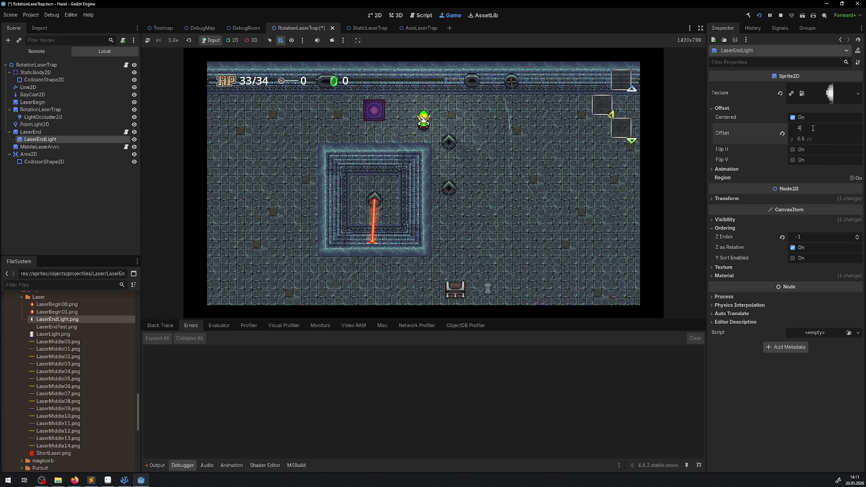
{"action": "left_click", "coordinate": [812, 128]}
{"action": "type", "text": "-2"}
{"action": "key", "text": "Return"}
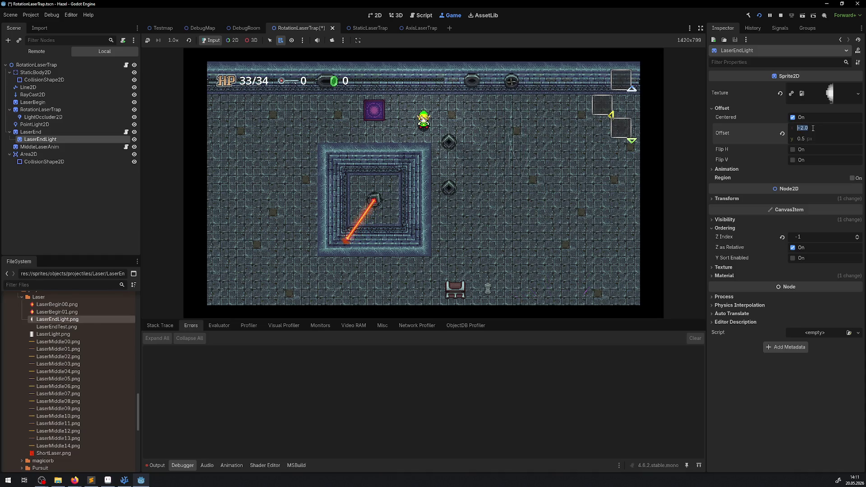
{"action": "left_click", "coordinate": [812, 128]}
{"action": "type", "text": "0"}
{"action": "key", "text": "Return"}
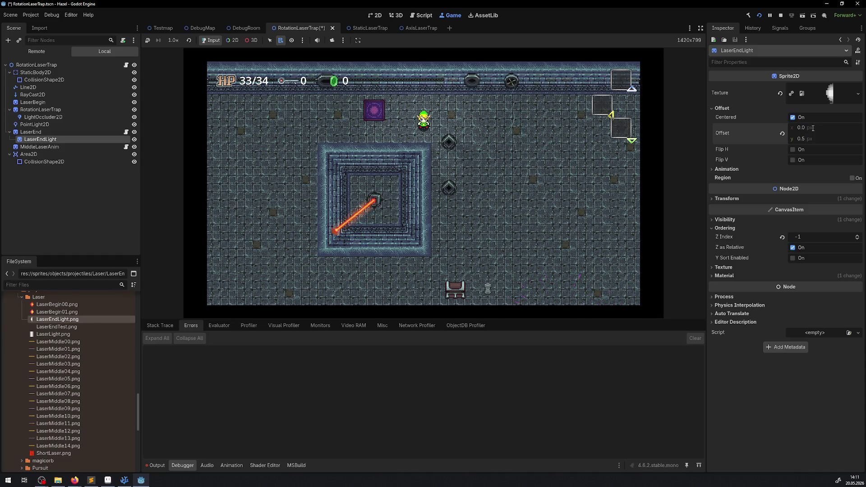
{"action": "left_click", "coordinate": [812, 128]}
{"action": "type", "text": "1"}
{"action": "key", "text": "Return"}
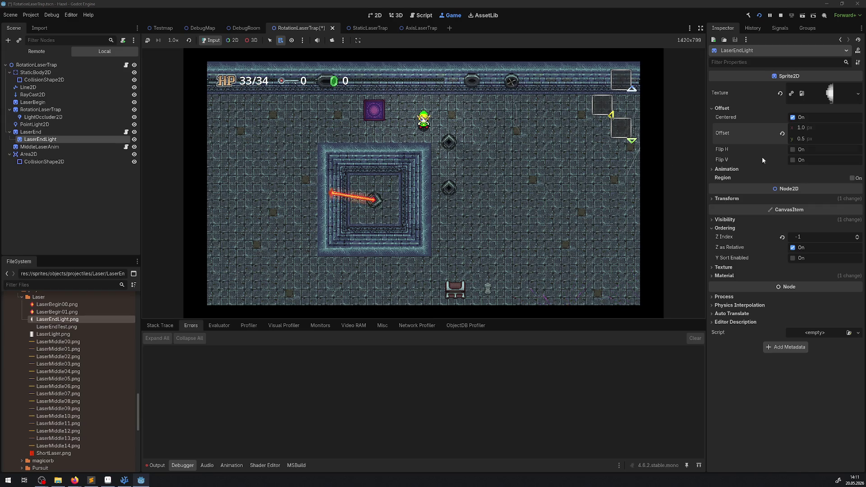
Step: Stop the game, check LaserEnd and LaserEndLight, show the Output log and switch to the code editor
{"action": "left_click", "coordinate": [781, 15]}
{"action": "left_click", "coordinate": [48, 121]}
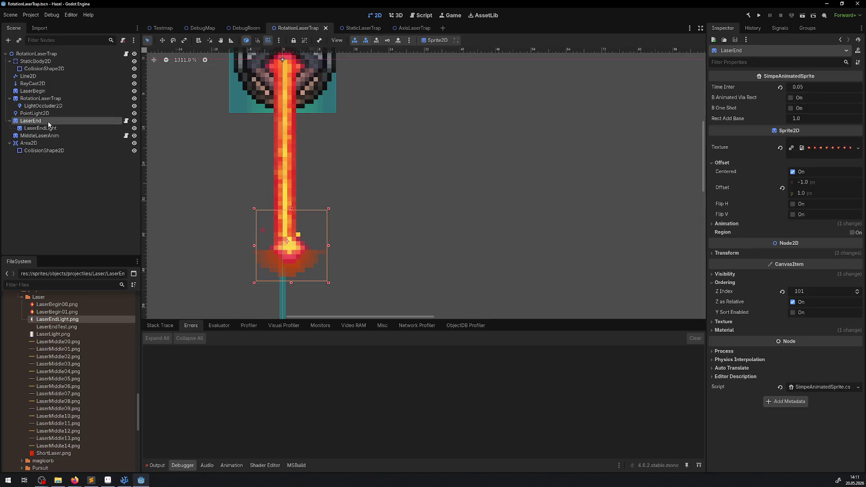
{"action": "key", "text": "Down"}
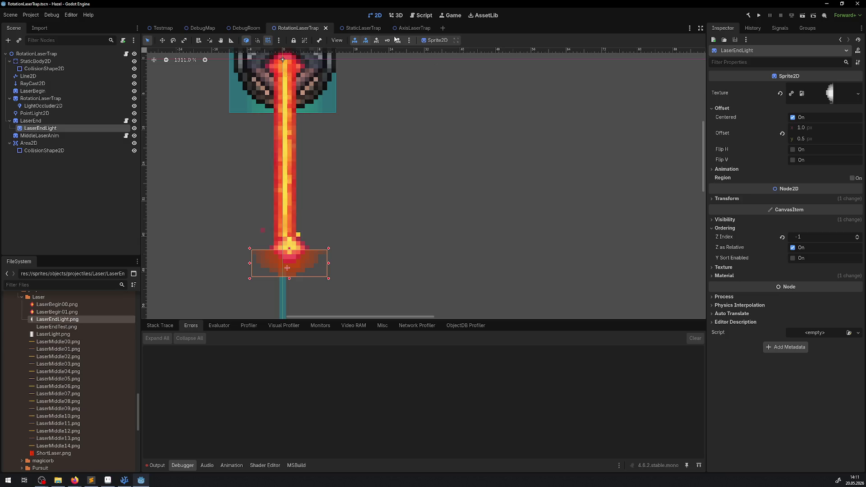
{"action": "left_click", "coordinate": [156, 466]}
{"action": "scroll", "coordinate": [327, 406], "scroll_direction": "up", "scroll_amount": 1}
{"action": "scroll", "coordinate": [327, 406], "scroll_direction": "down", "scroll_amount": 1}
{"action": "left_click", "coordinate": [140, 480]}
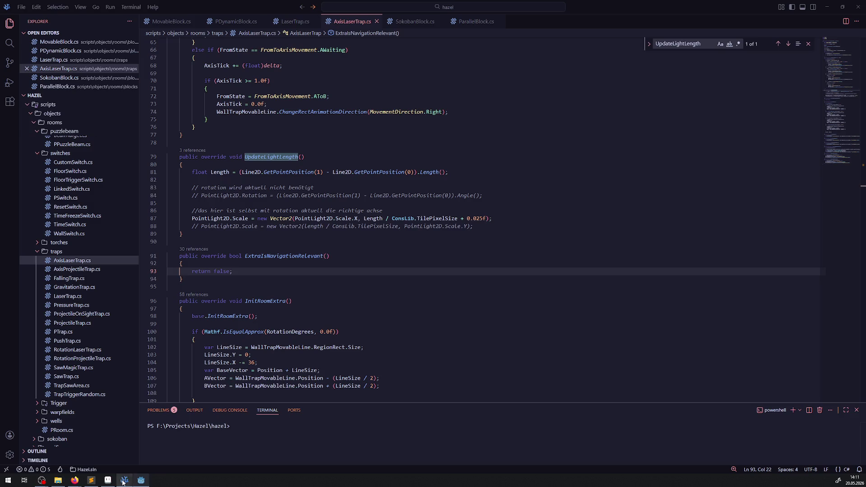
Step: Note UpdateLightLength in AxisLaserTrap.cs and search RotationLaserTrap.cs to confirm it lacks the method
{"action": "mouse_move", "coordinate": [182, 234]}
{"action": "left_mouse_down"}
{"action": "mouse_move", "coordinate": [186, 218]}
{"action": "mouse_move", "coordinate": [160, 162]}
{"action": "left_mouse_up"}
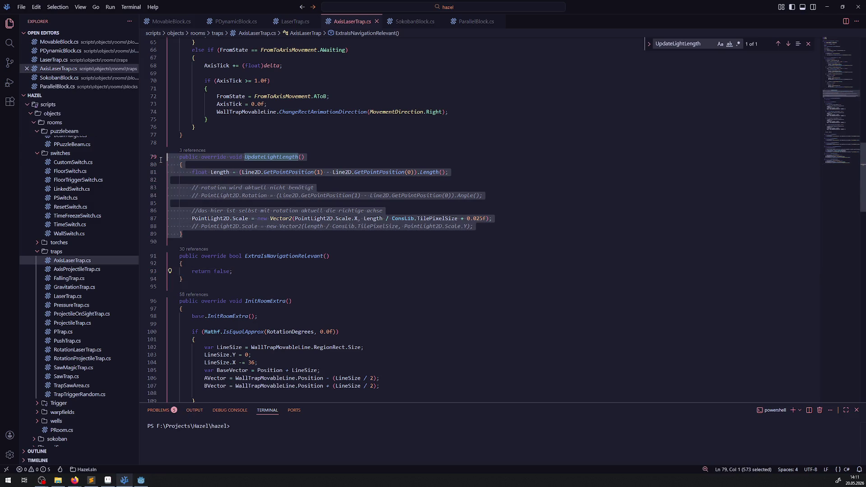
{"action": "left_click", "coordinate": [255, 162]}
{"action": "left_click_drag", "start_coordinate": [244, 157], "coordinate": [298, 157]}
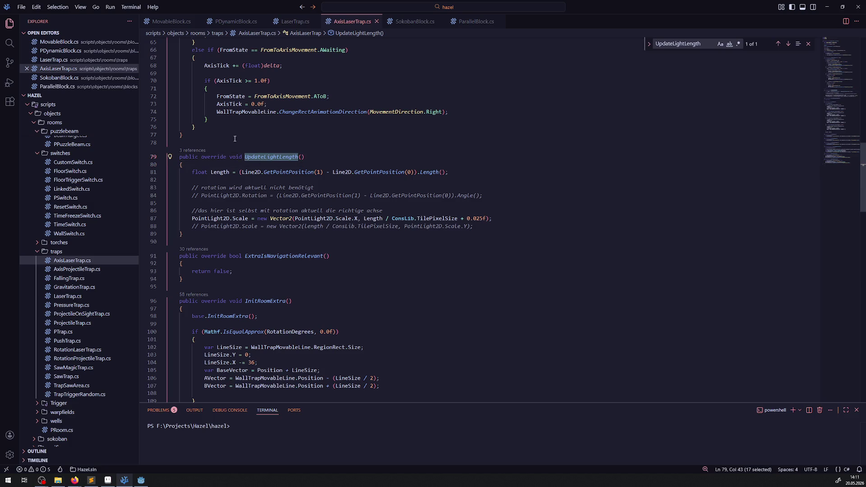
{"action": "mouse_move", "coordinate": [77, 350]}
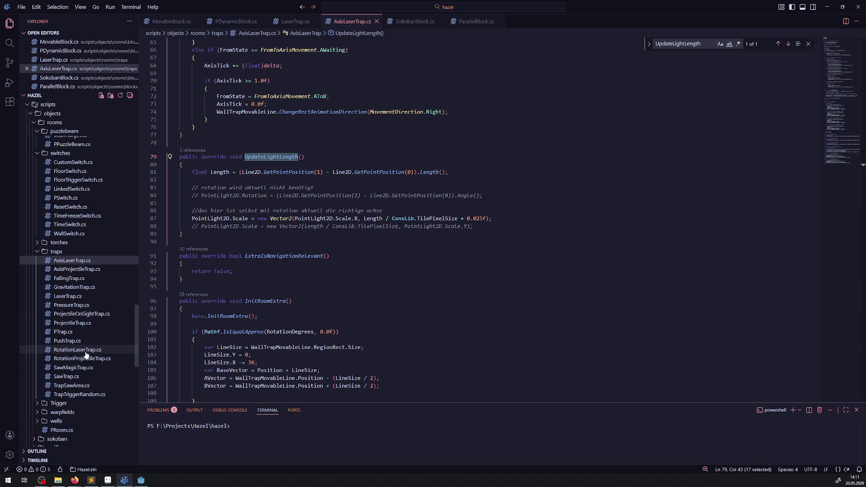
{"action": "left_click", "coordinate": [86, 351]}
{"action": "left_click", "coordinate": [461, 199]}
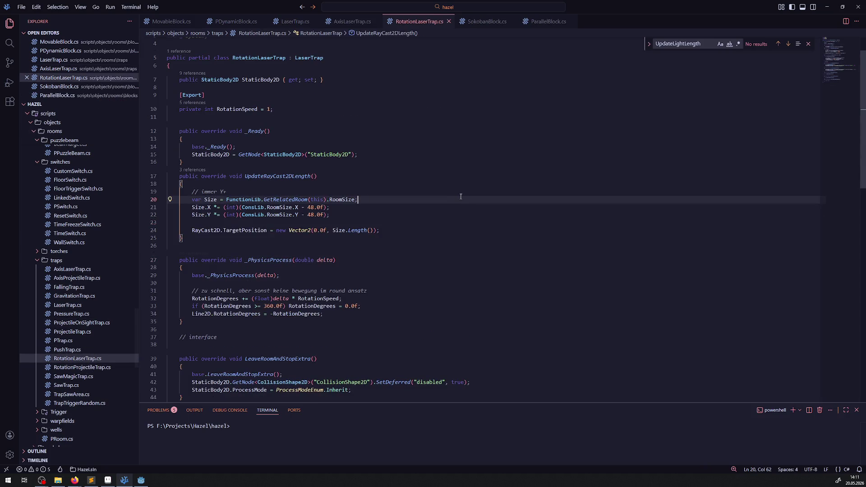
{"action": "key", "text": "ctrl+f"}
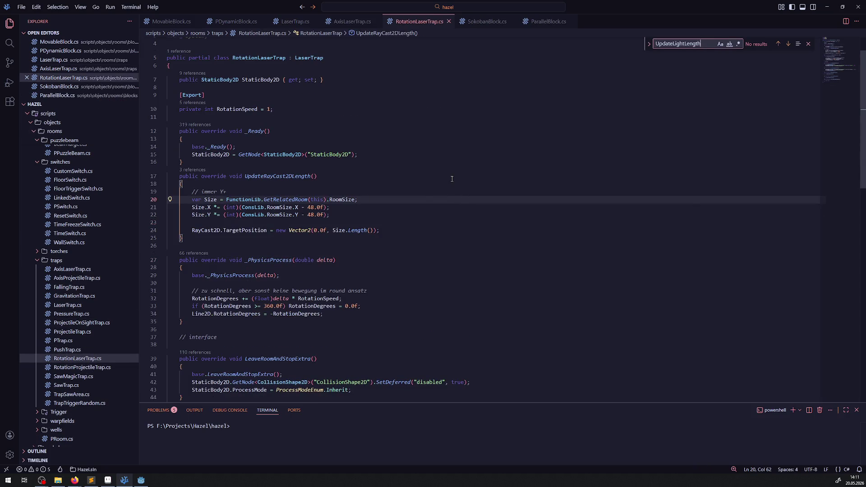
{"action": "scroll", "coordinate": [419, 196], "scroll_direction": "down", "scroll_amount": 2}
{"action": "scroll", "coordinate": [411, 249], "scroll_direction": "down", "scroll_amount": 2}
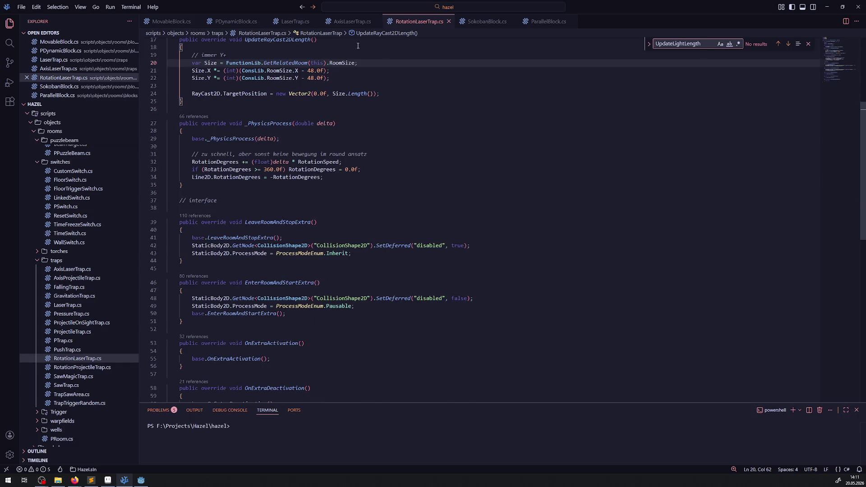
Step: Select the whole UpdateLightLength method in AxisLaserTrap.cs and return to RotationLaserTrap.cs
{"action": "left_click", "coordinate": [352, 21]}
{"action": "left_click_drag", "start_coordinate": [194, 232], "coordinate": [179, 156]}
{"action": "key", "text": "ctrl+c"}
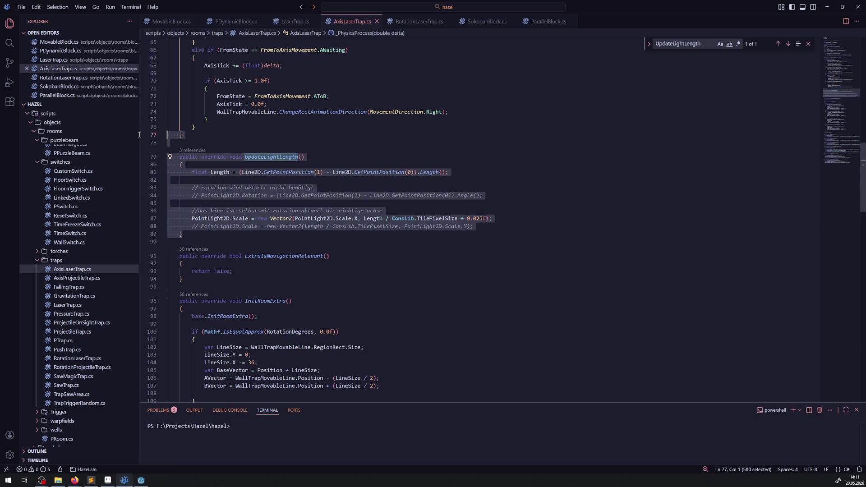
{"action": "left_click", "coordinate": [416, 21]}
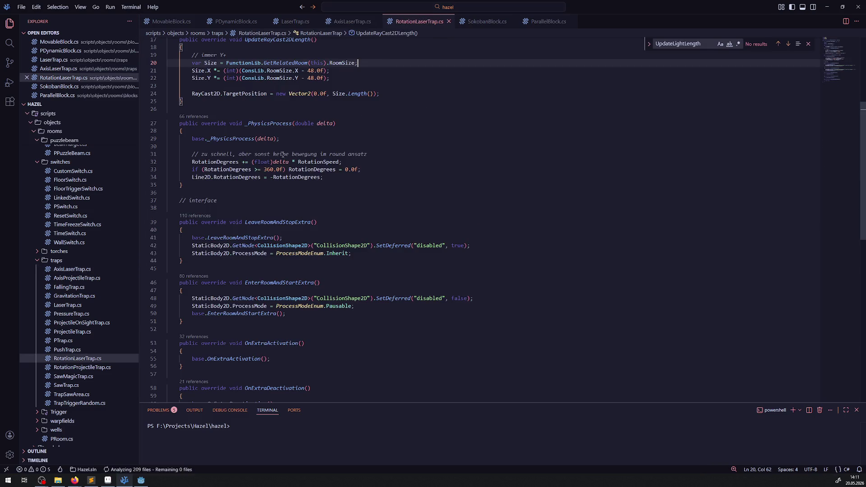
Step: Paste the UpdateLightLength override after _PhysicsProcess in RotationLaserTrap.cs and save
{"action": "left_click", "coordinate": [209, 186]}
{"action": "key", "text": "Return"}
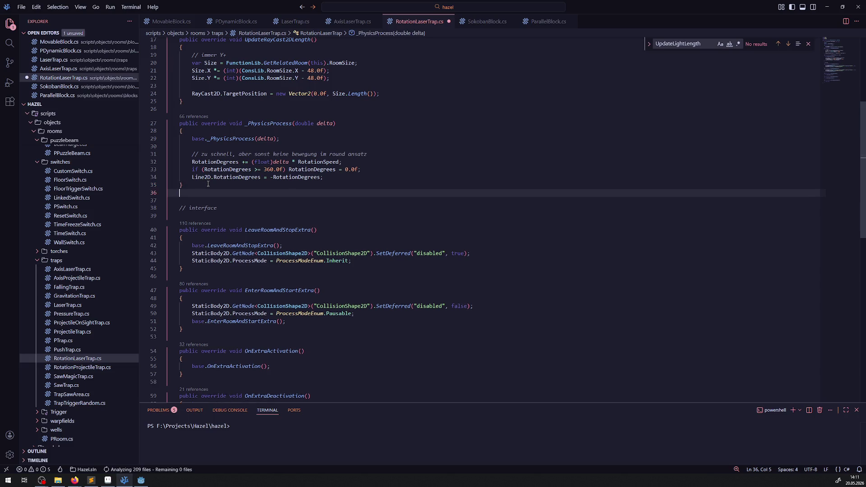
{"action": "key", "text": "ctrl+v"}
{"action": "key", "text": "Return"}
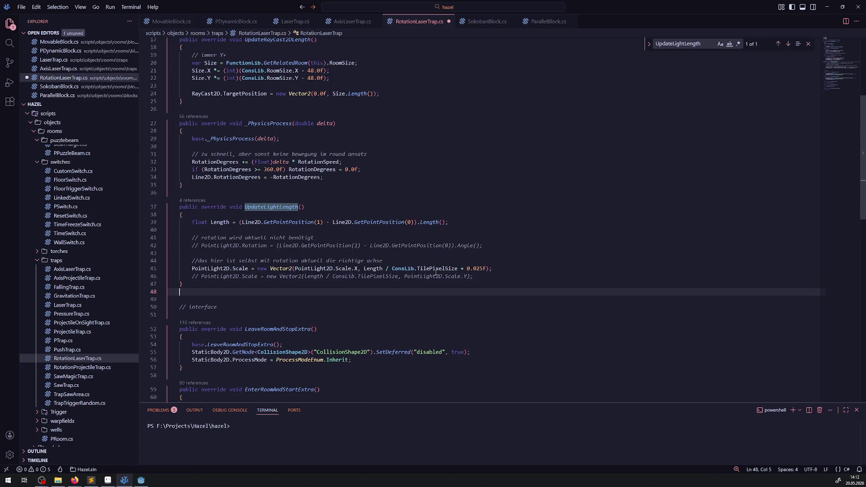
{"action": "key", "text": "ctrl+s"}
Step: Delete the commented-out rotation and scale lines and extra blank lines from the method
{"action": "left_click_drag", "start_coordinate": [408, 260], "coordinate": [156, 230]}
{"action": "key", "text": "BackSpace"}
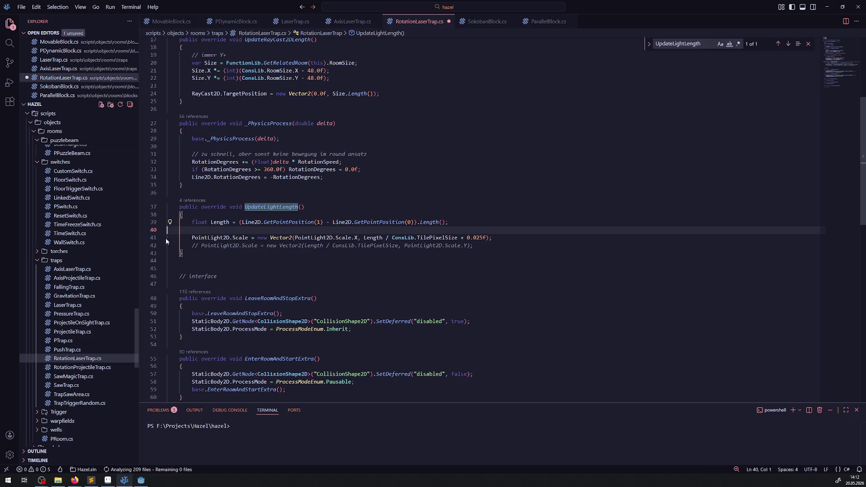
{"action": "left_click_drag", "start_coordinate": [488, 253], "coordinate": [169, 246]}
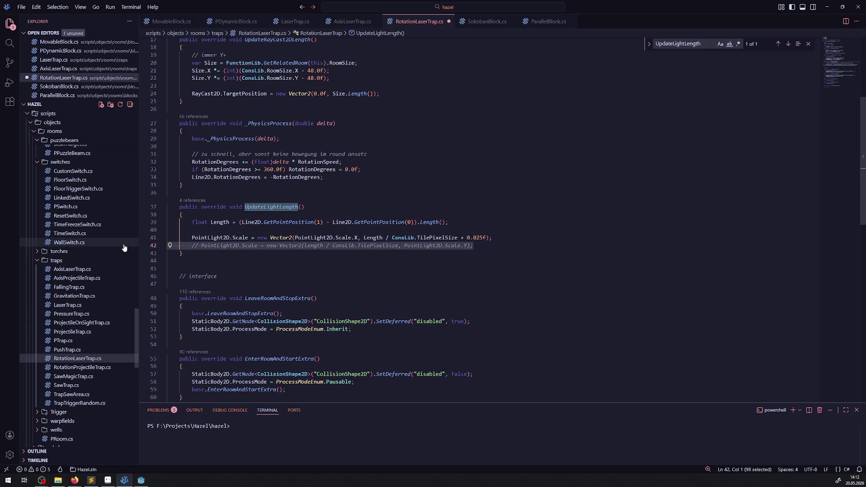
{"action": "key", "text": "BackSpace"}
{"action": "left_click", "coordinate": [191, 237]}
{"action": "key", "text": "BackSpace"}
{"action": "left_click", "coordinate": [234, 246]}
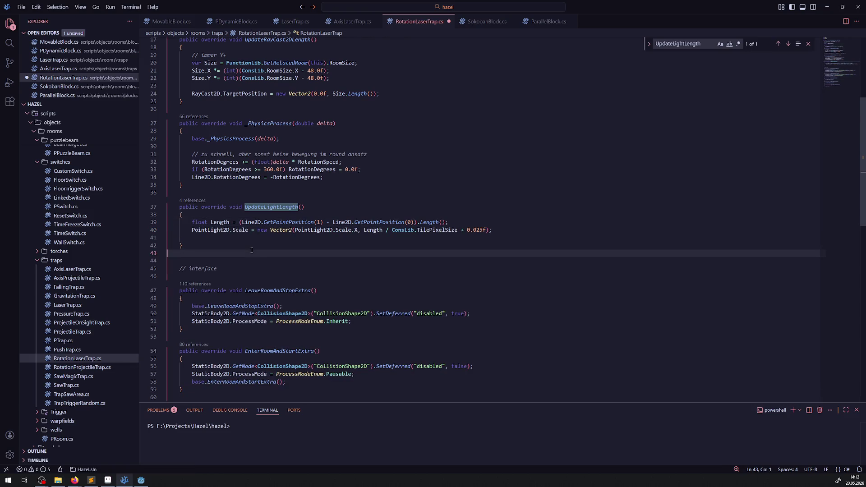
{"action": "key", "text": "BackSpace"}
{"action": "key", "text": "BackSpace"}
{"action": "left_click", "coordinate": [303, 264]}
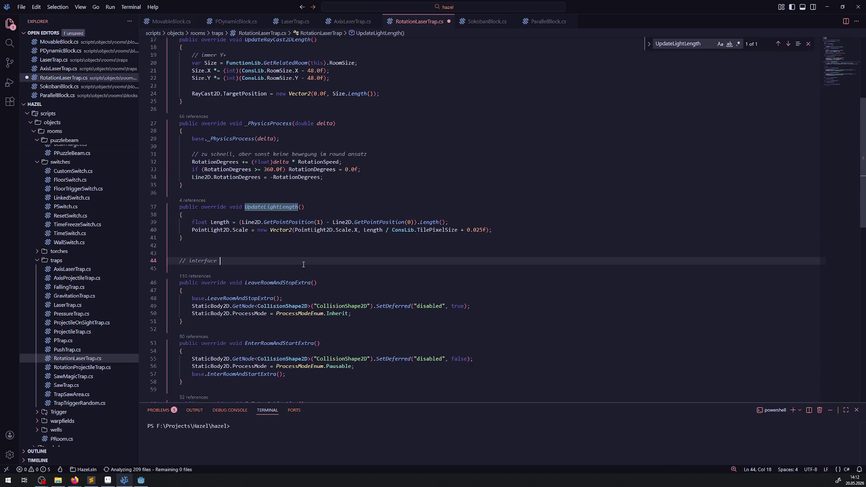
Step: Switch back to Godot and start building the .NET project
{"action": "left_click", "coordinate": [145, 481]}
{"action": "left_click", "coordinate": [747, 16]}
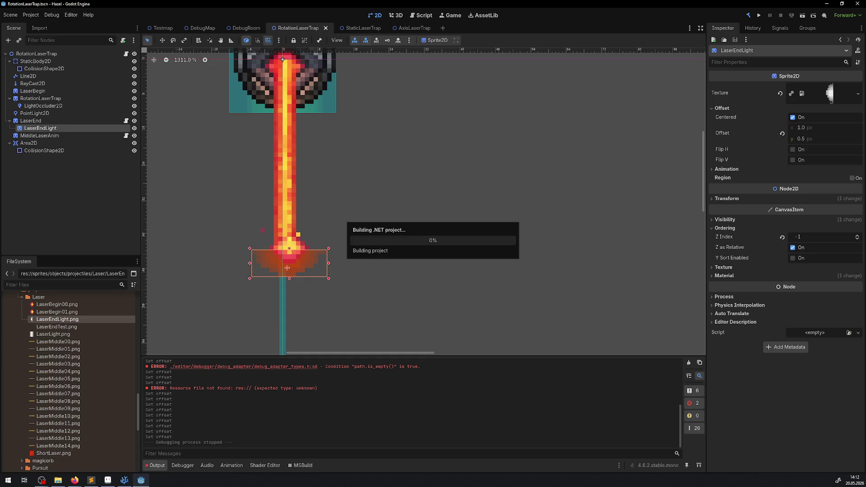
{"action": "key", "text": "alt+Tab"}
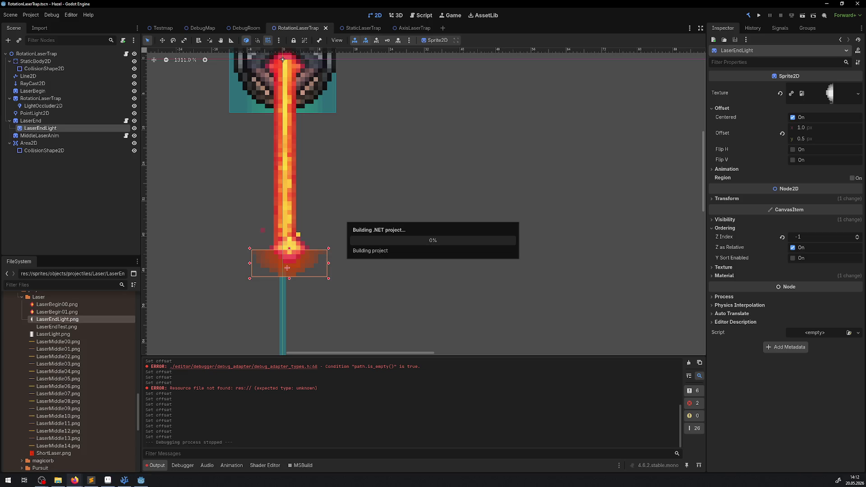
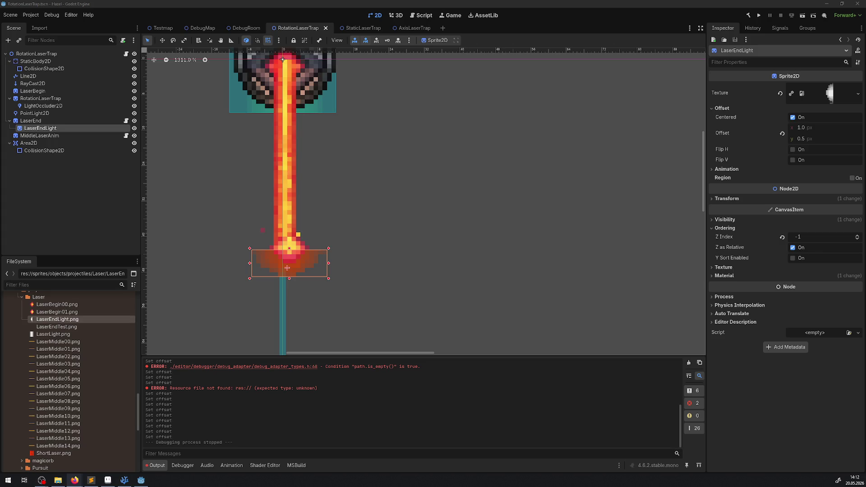
Step: Launch the game and enlarge it by hiding the editor docks
{"action": "left_click", "coordinate": [759, 15]}
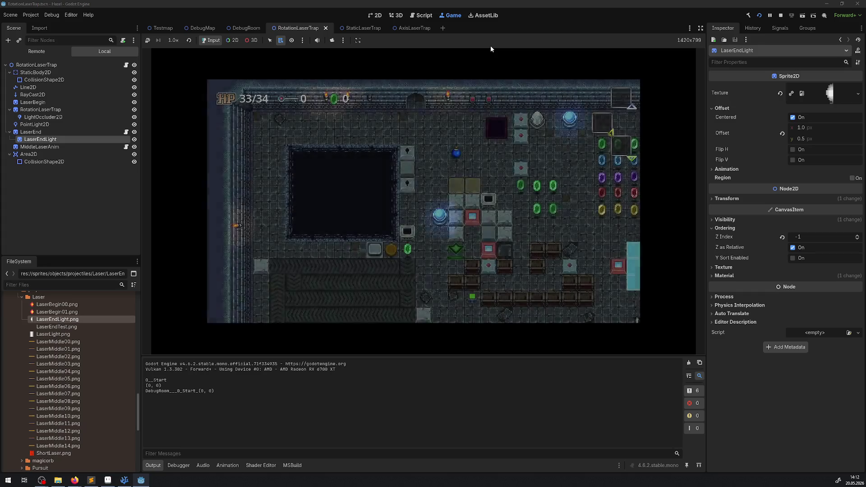
{"action": "key", "text": "ctrl+shift+F11"}
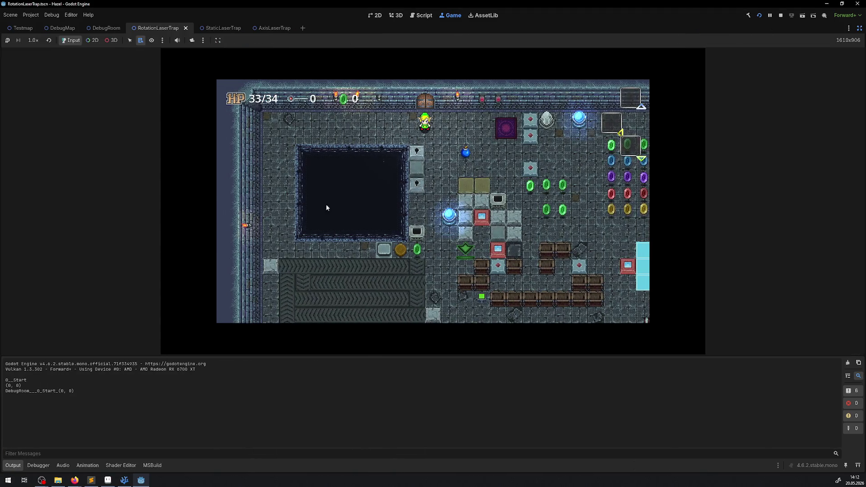
{"action": "key", "text": "ctrl+j"}
Step: Ride the purple platform and walk the hero into the rotating laser room
{"action": "key", "text": "Right"}
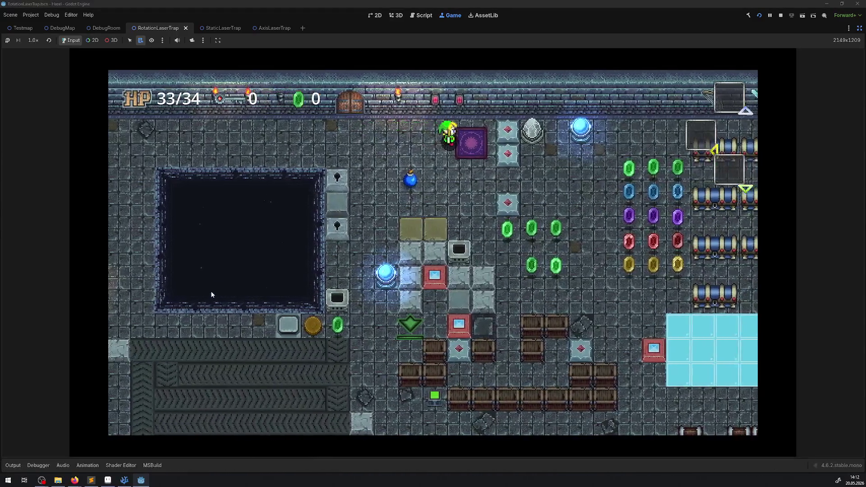
{"action": "key", "text": "Left"}
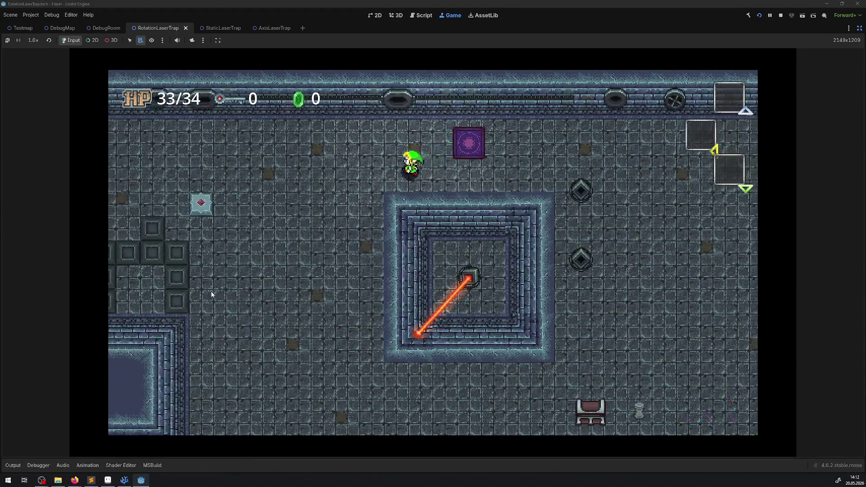
{"action": "key", "text": "Down"}
{"action": "key", "text": "Down"}
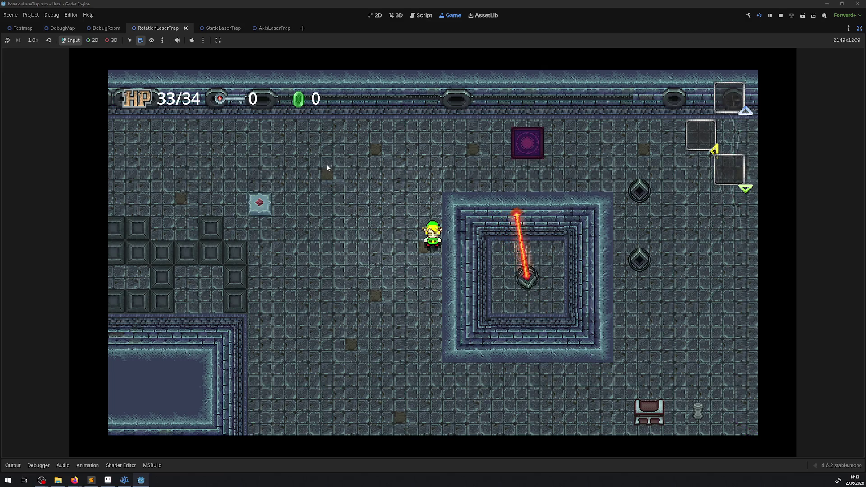
Step: Restore the docks and try LaserEndLight Offset x values 44, 2 and 3 in the Inspector
{"action": "left_click", "coordinate": [859, 29]}
{"action": "left_click", "coordinate": [808, 127]}
{"action": "type", "text": "44"}
{"action": "key", "text": "Return"}
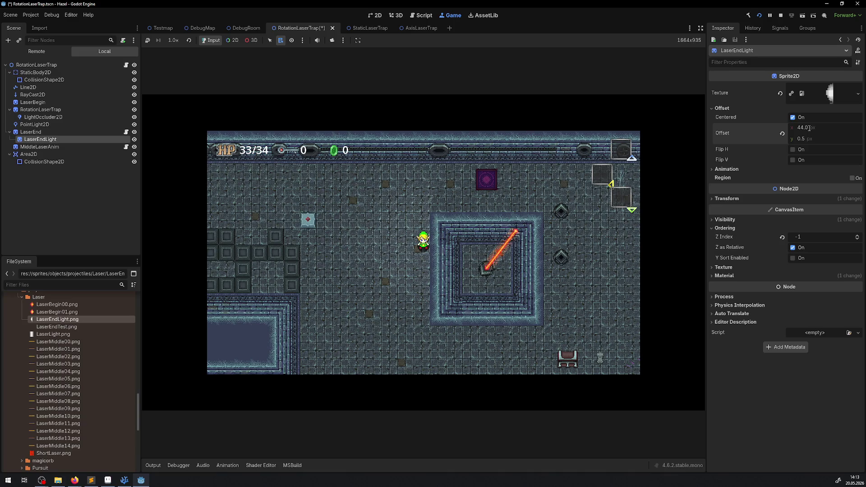
{"action": "left_click", "coordinate": [809, 128]}
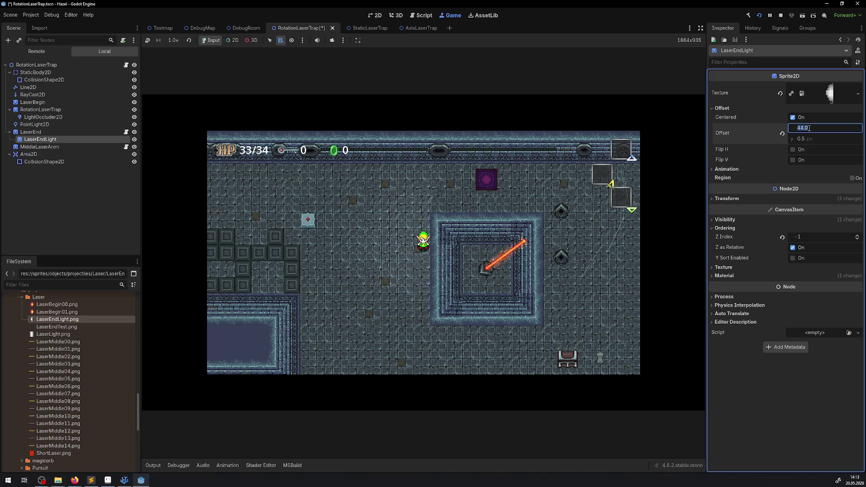
{"action": "type", "text": "2"}
{"action": "key", "text": "Return"}
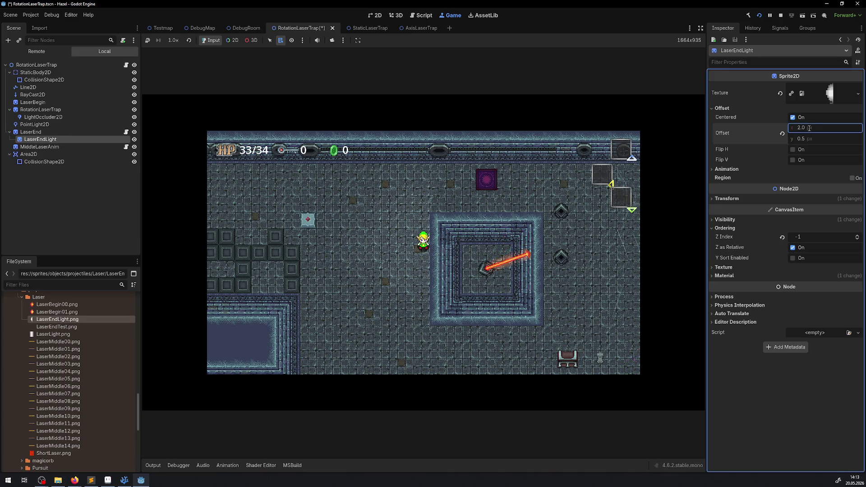
{"action": "left_click", "coordinate": [808, 127]}
{"action": "type", "text": "3"}
{"action": "key", "text": "Return"}
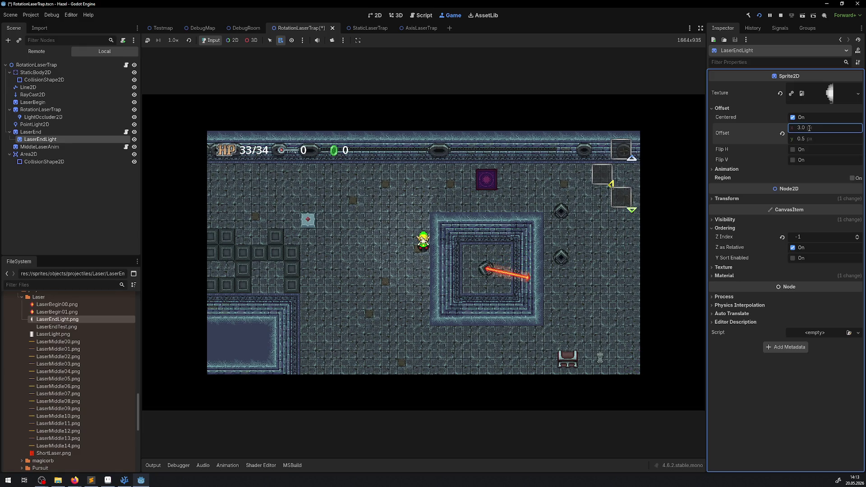
{"action": "type", "text": "2"}
{"action": "key", "text": "Return"}
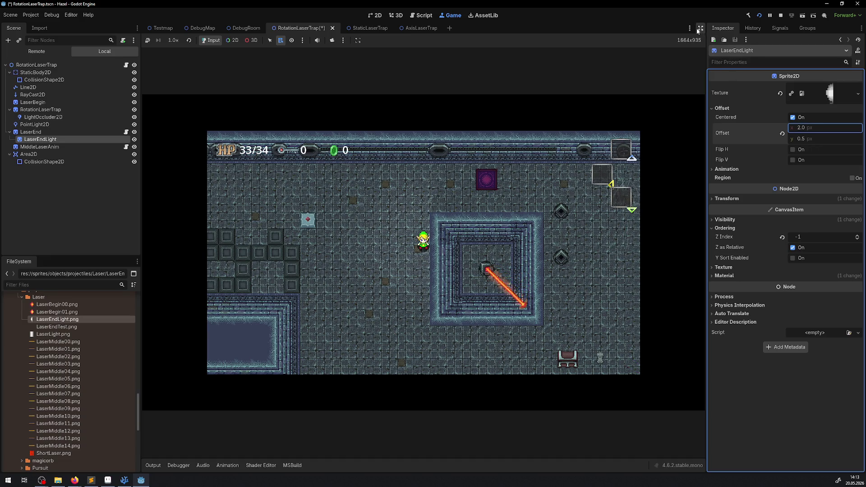
Step: Toggle distraction-free mode to check the rotating laser beam in the running game
{"action": "left_click", "coordinate": [699, 28]}
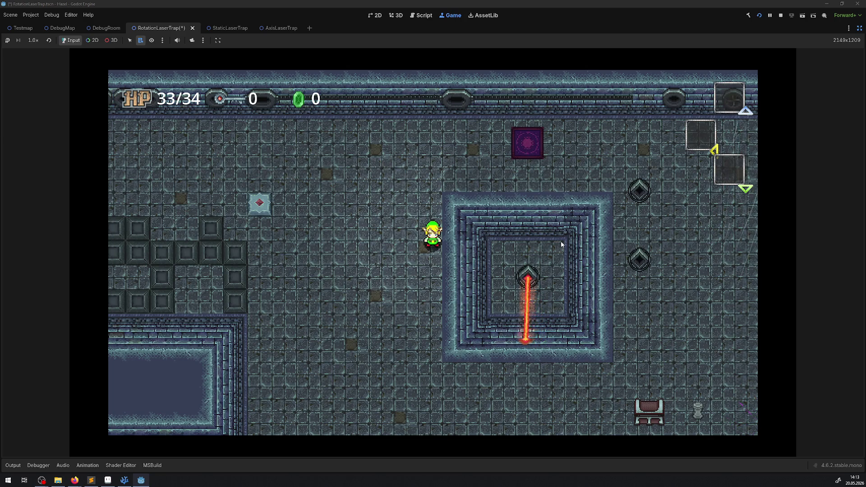
{"action": "left_click", "coordinate": [859, 28]}
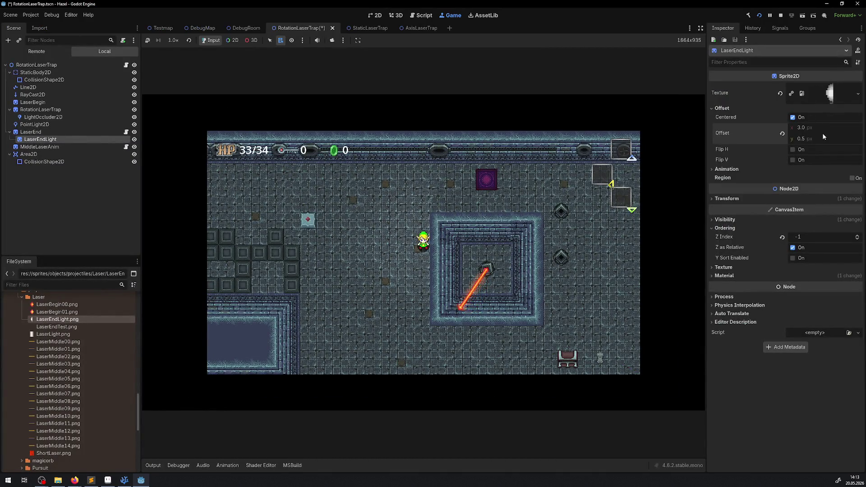
{"action": "left_click", "coordinate": [699, 29]}
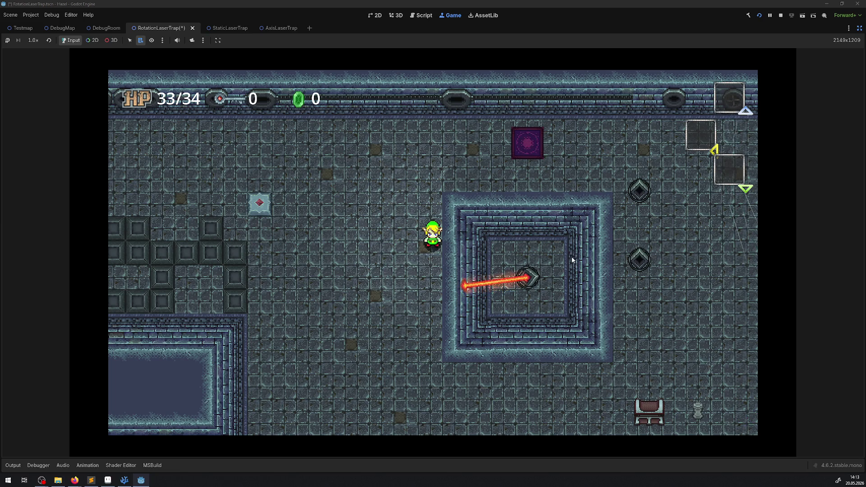
{"action": "key", "text": "ctrl+shift+F11"}
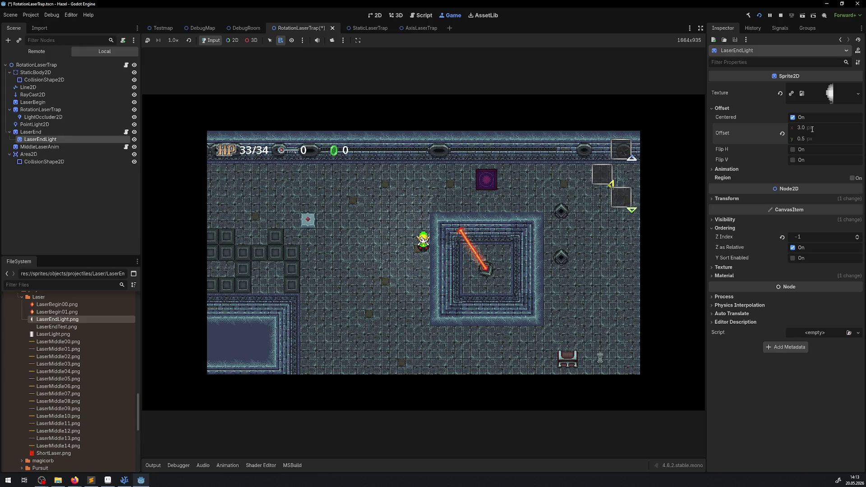
{"action": "left_click", "coordinate": [700, 28]}
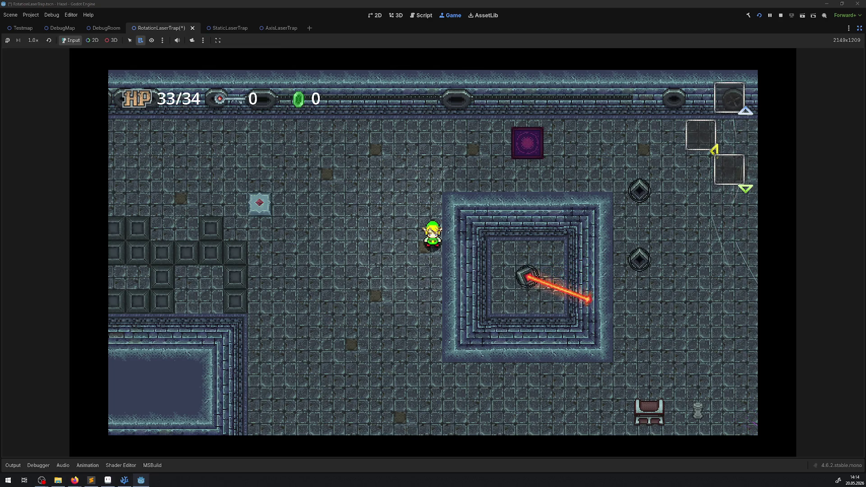
Step: Walk the hero back and forth through the laser beams, taking damage
{"action": "key", "text": "Left"}
{"action": "key", "text": "Up"}
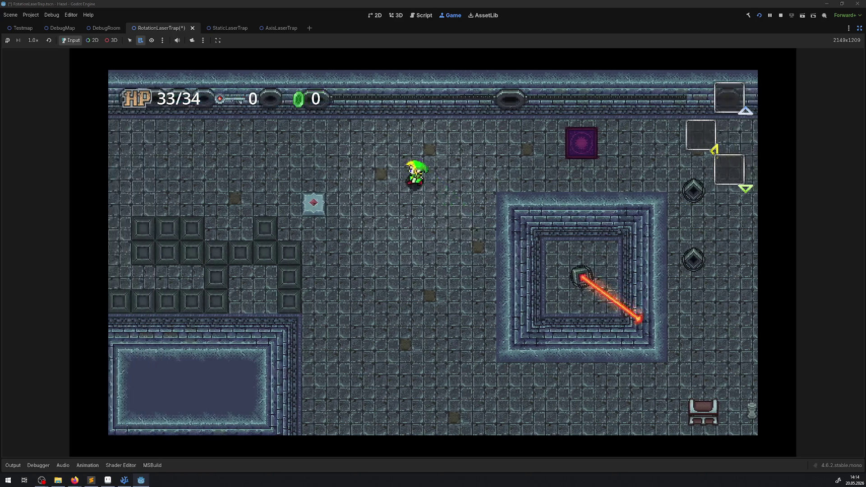
{"action": "key", "text": "Right"}
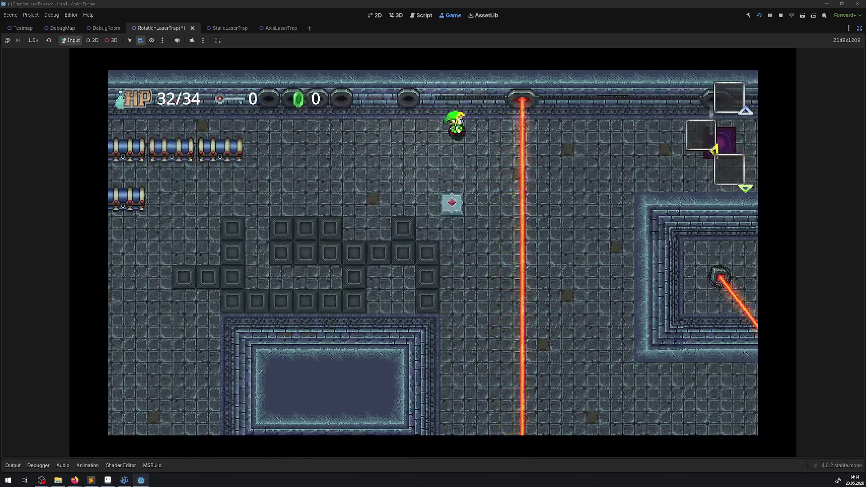
{"action": "key", "text": "Down"}
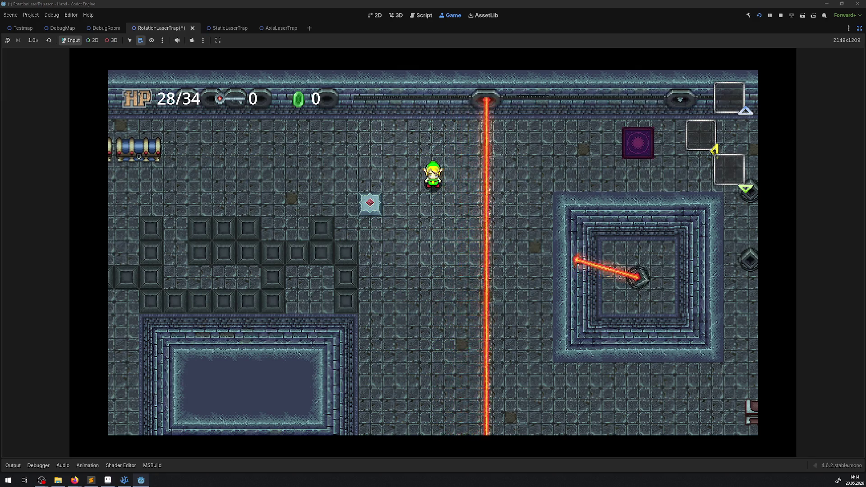
{"action": "key", "text": "Right"}
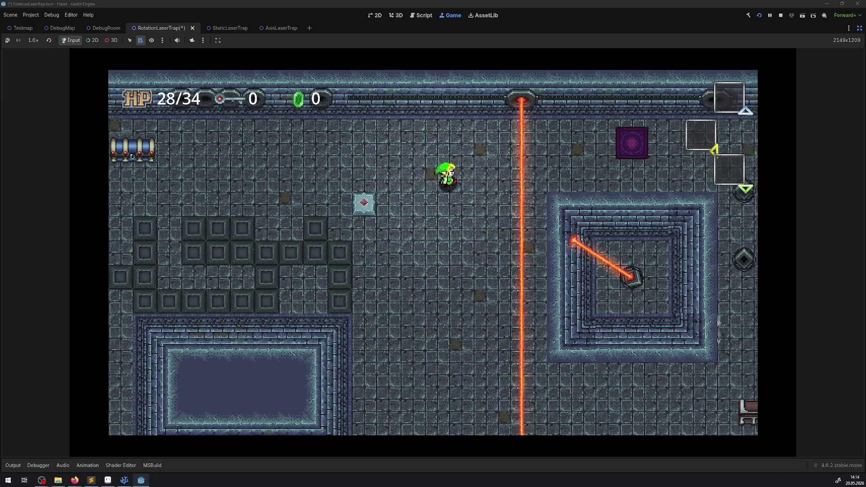
{"action": "key", "text": "Up"}
{"action": "key", "text": "Left"}
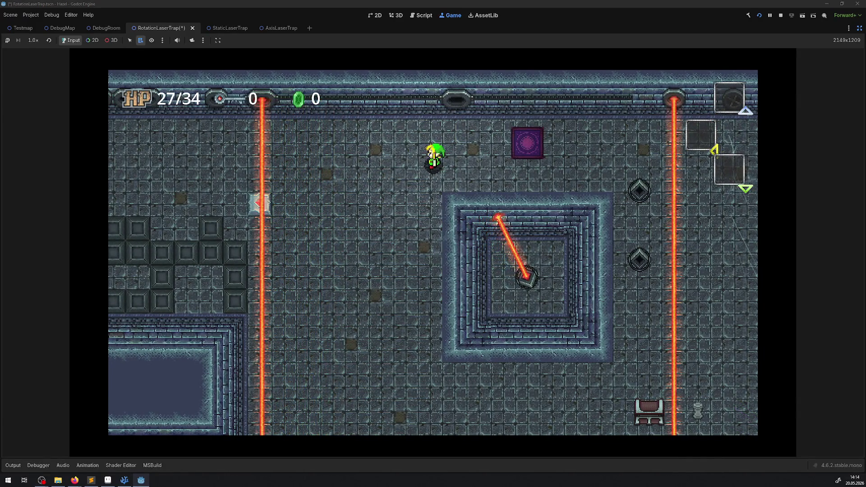
{"action": "key", "text": "Right"}
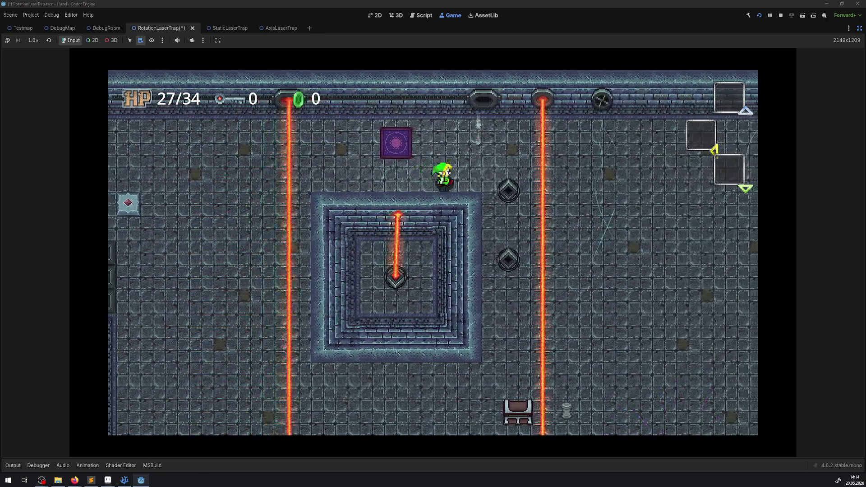
{"action": "key", "text": "Left"}
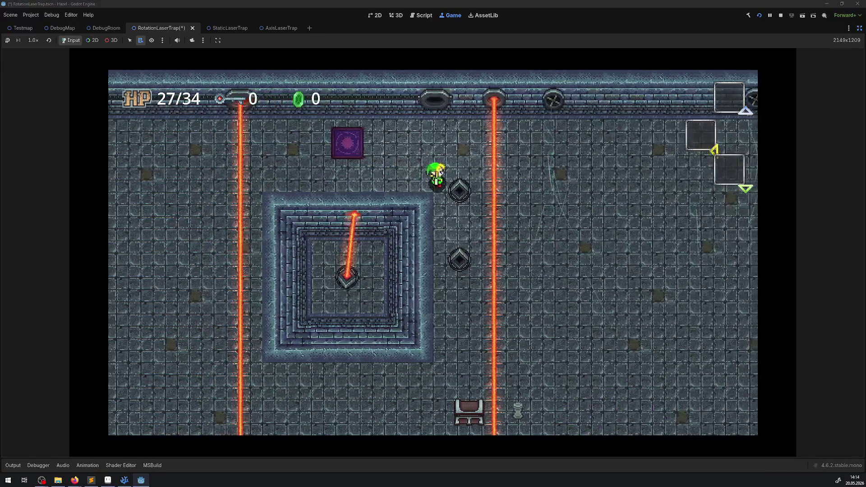
{"action": "key", "text": "Left"}
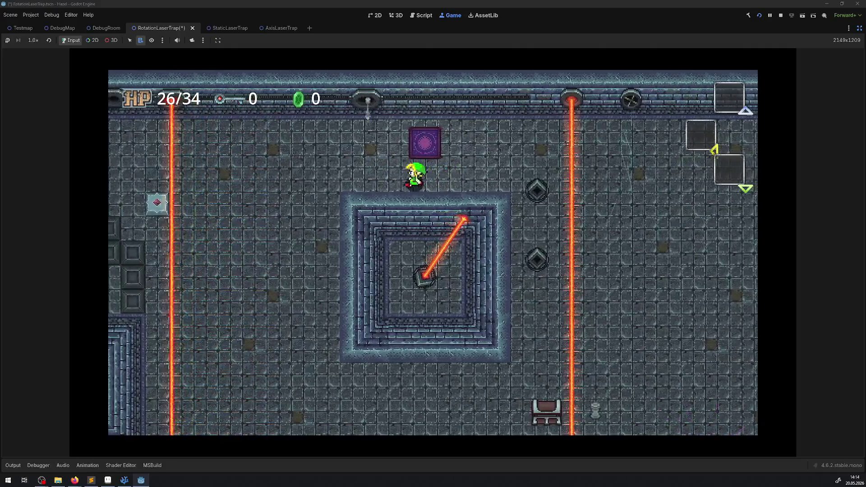
{"action": "key", "text": "Left"}
{"action": "key", "text": "Up"}
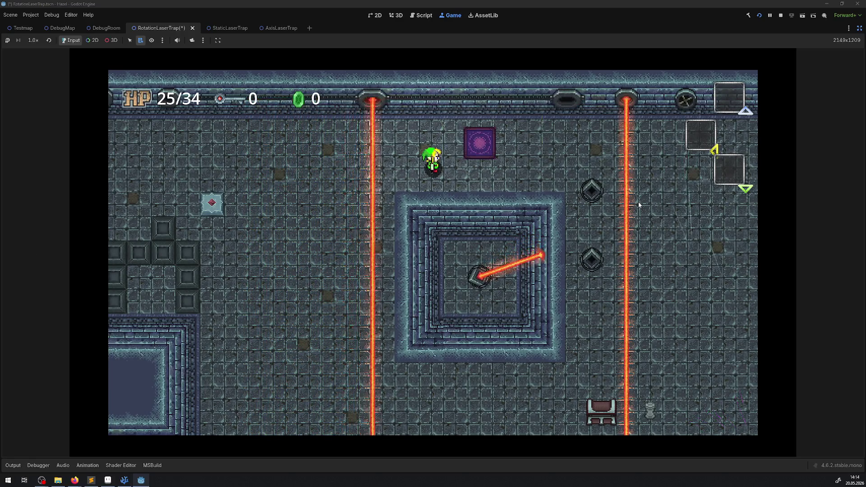
Step: Keep crossing the lasers until health reaches 24/34, then stop the game
{"action": "key", "text": "Right"}
{"action": "key", "text": "Up"}
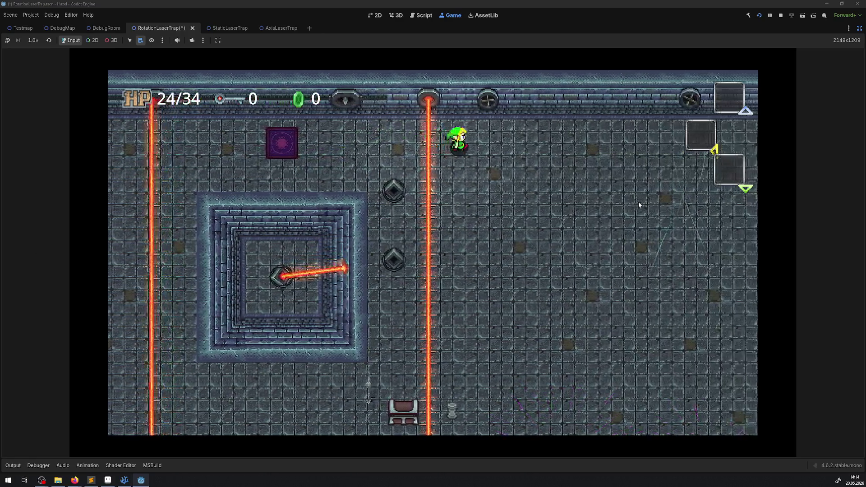
{"action": "key", "text": "Right"}
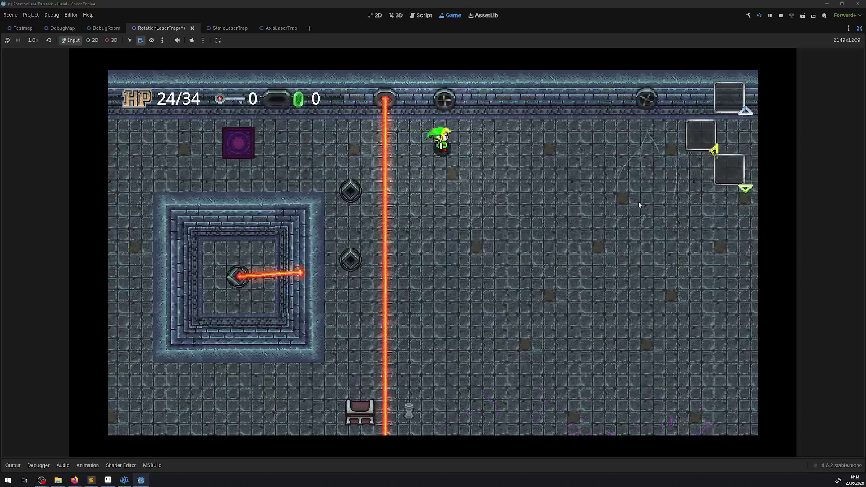
{"action": "key", "text": "Left"}
{"action": "key", "text": "Down"}
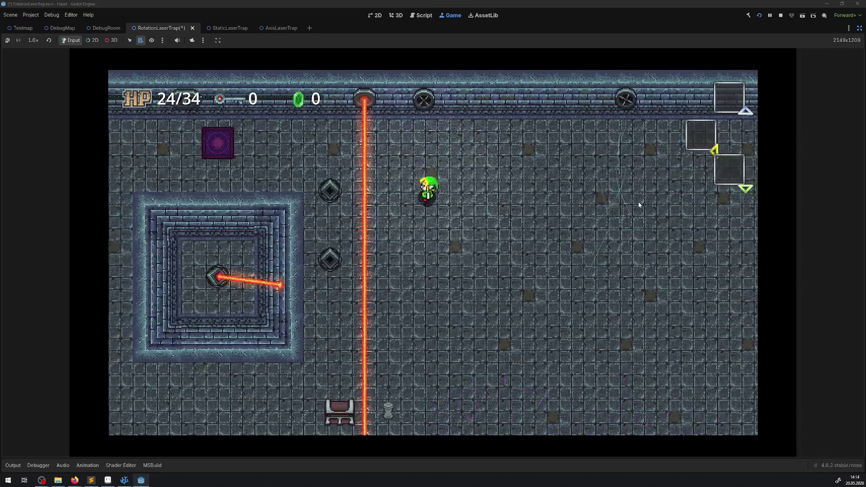
{"action": "key", "text": "Down"}
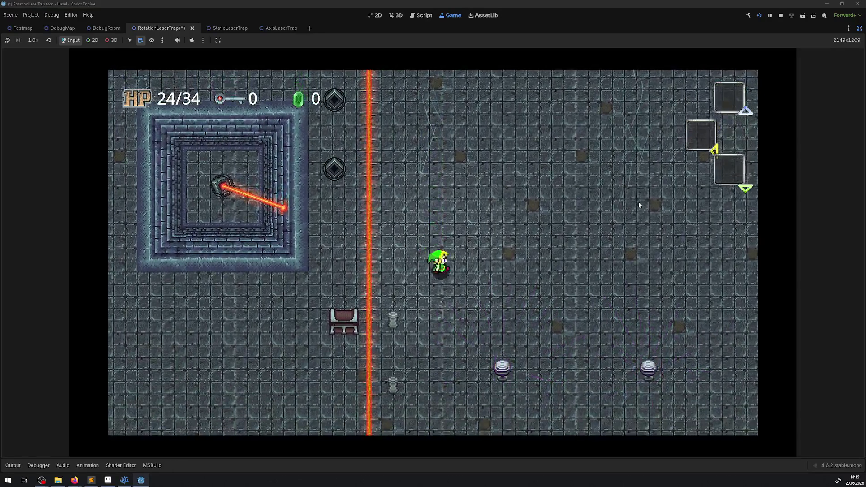
{"action": "key", "text": "Right"}
{"action": "key", "text": "Right"}
{"action": "key", "text": "Up"}
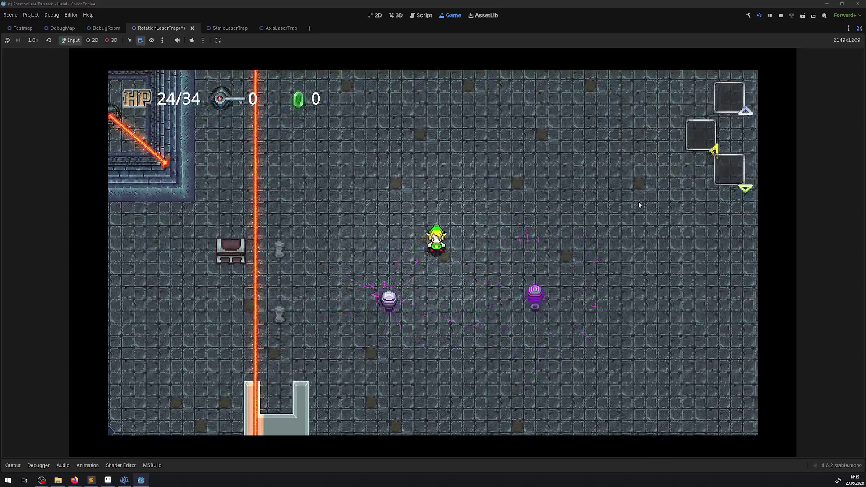
{"action": "key", "text": "Right"}
{"action": "key", "text": "Up"}
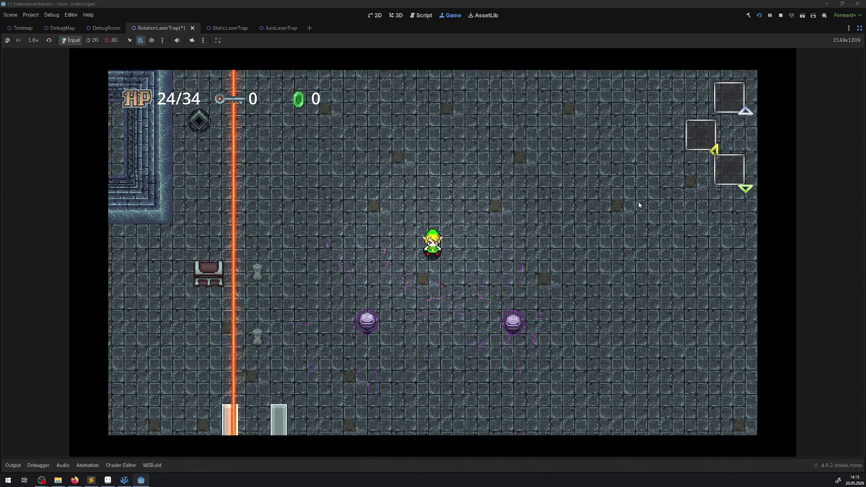
{"action": "key", "text": "Left"}
{"action": "key", "text": "Down"}
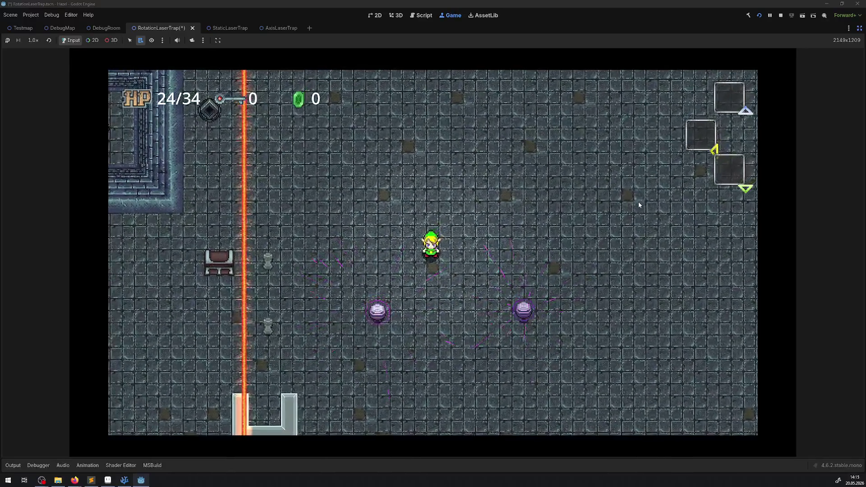
{"action": "key", "text": "Left"}
{"action": "key", "text": "Down"}
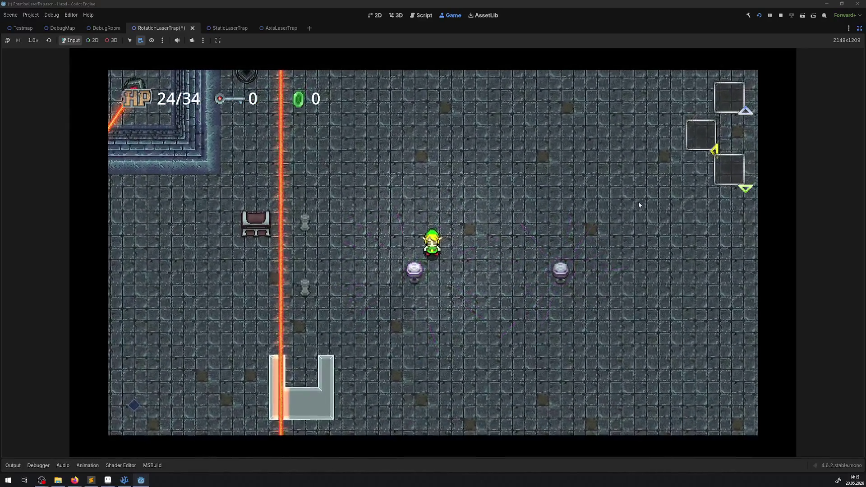
{"action": "key", "text": "Up"}
{"action": "key", "text": "Right"}
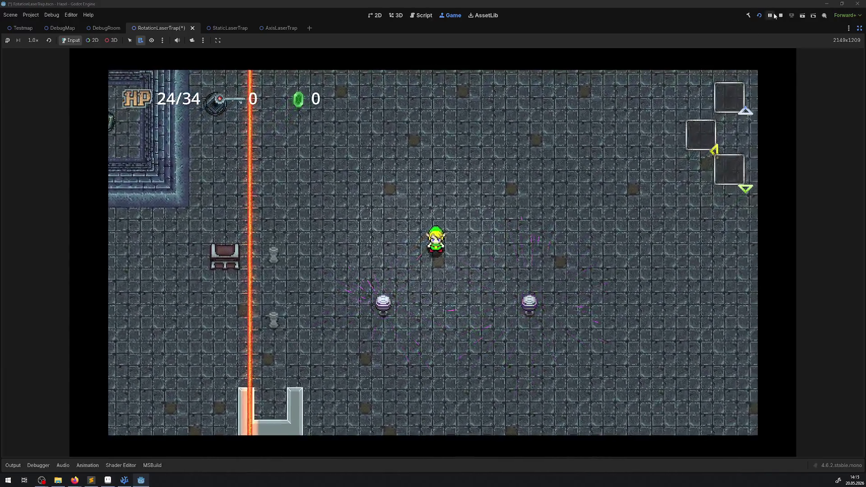
{"action": "left_click", "coordinate": [779, 16]}
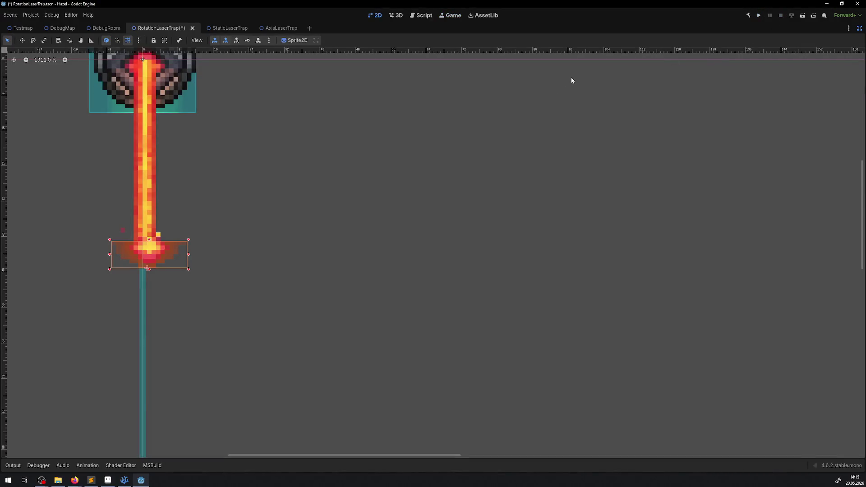
Step: Restore the side panels, deselect the light and save the RotationLaserTrap scene
{"action": "left_click", "coordinate": [859, 29]}
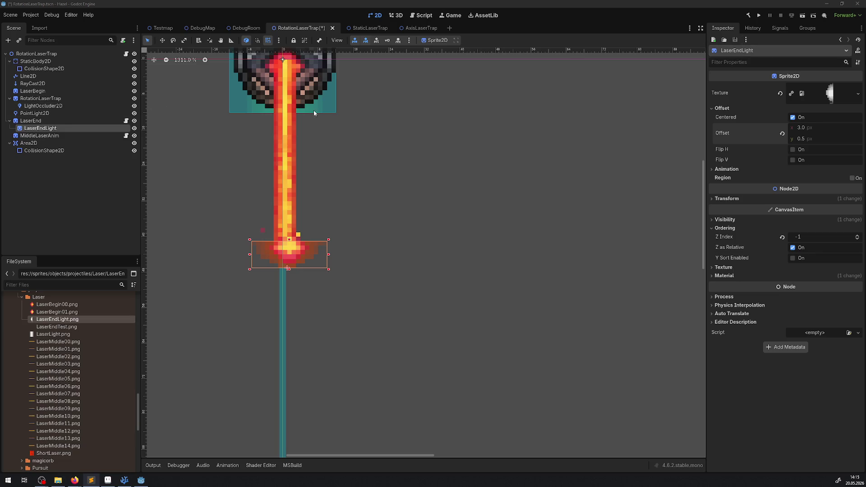
{"action": "left_click", "coordinate": [398, 194]}
{"action": "key", "text": "ctrl+s"}
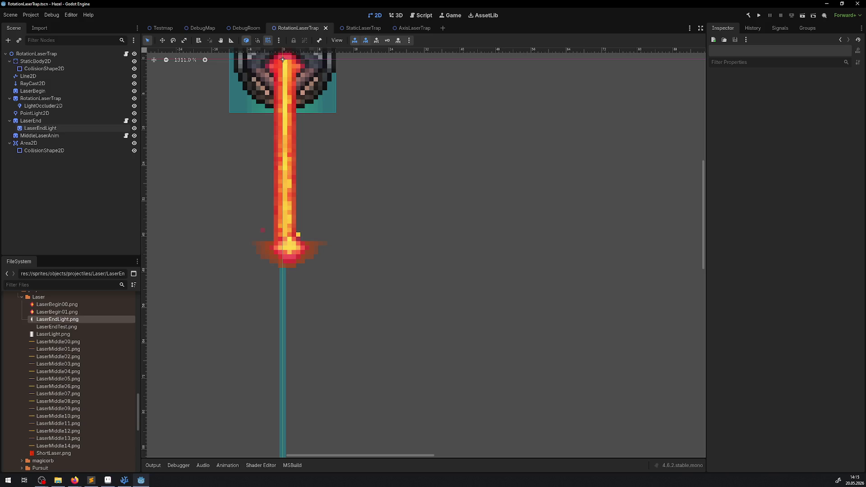
{"action": "key", "text": "alt+Tab"}
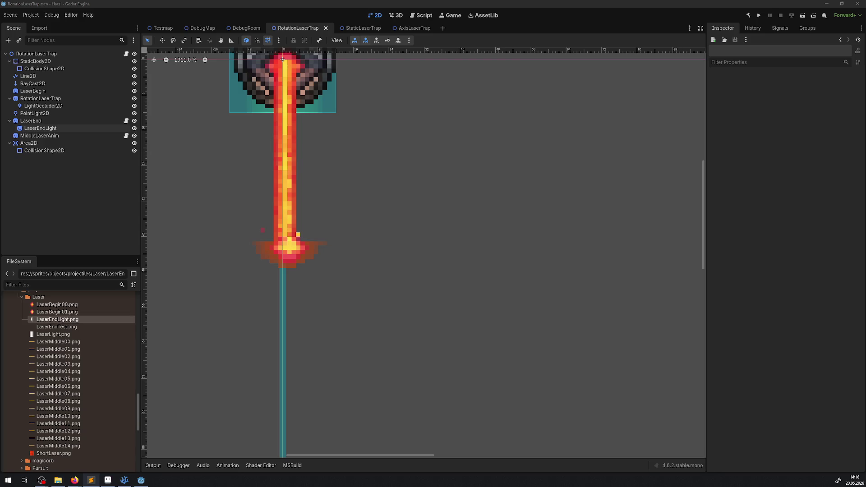
Step: In DebugRoom, move the StaticLaserTrap left along the wall and nudge it down
{"action": "left_click", "coordinate": [237, 31]}
{"action": "scroll", "coordinate": [421, 199], "scroll_direction": "down", "scroll_amount": 5}
{"action": "scroll", "coordinate": [421, 198], "scroll_direction": "down", "scroll_amount": 5}
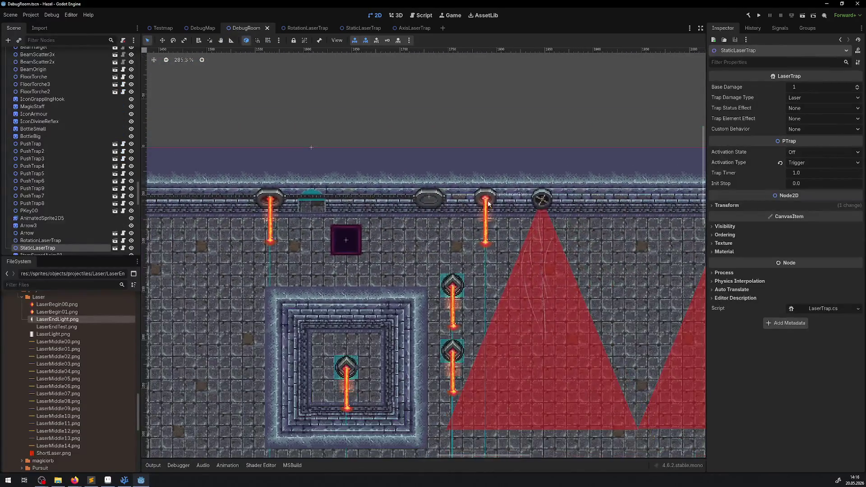
{"action": "left_click_drag", "start_coordinate": [484, 195], "coordinate": [197, 230]}
{"action": "scroll", "coordinate": [197, 230], "scroll_direction": "left", "scroll_amount": 5}
{"action": "mouse_move", "coordinate": [491, 217]}
{"action": "left_mouse_down"}
{"action": "mouse_move", "coordinate": [304, 193]}
{"action": "mouse_move", "coordinate": [322, 183]}
{"action": "left_mouse_up"}
{"action": "scroll", "coordinate": [304, 193], "scroll_direction": "up", "scroll_amount": 5}
{"action": "key", "text": "Down"}
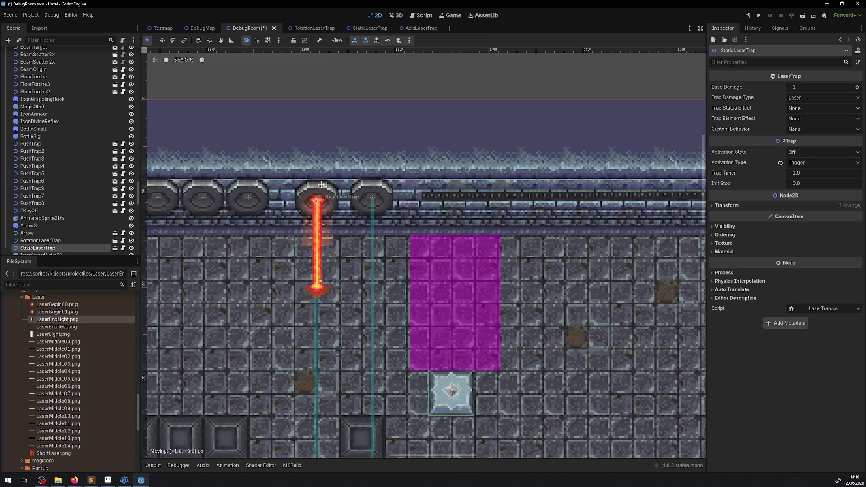
{"action": "scroll", "coordinate": [304, 217], "scroll_direction": "left", "scroll_amount": 5}
Step: Set four arrow traps' Activation State to On, save DebugRoom and run the project
{"action": "left_click", "coordinate": [313, 193]}
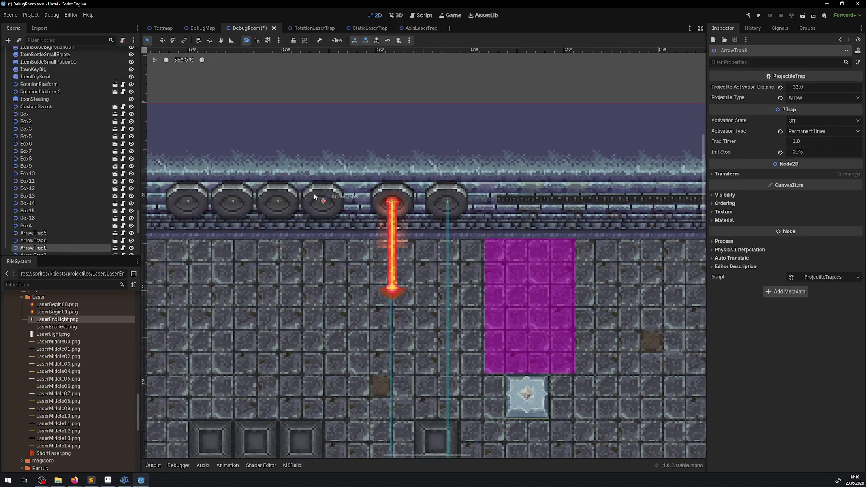
{"action": "left_click", "coordinate": [282, 196], "text": "shift"}
{"action": "left_click", "coordinate": [230, 196], "text": "shift"}
{"action": "left_click", "coordinate": [188, 199], "text": "shift"}
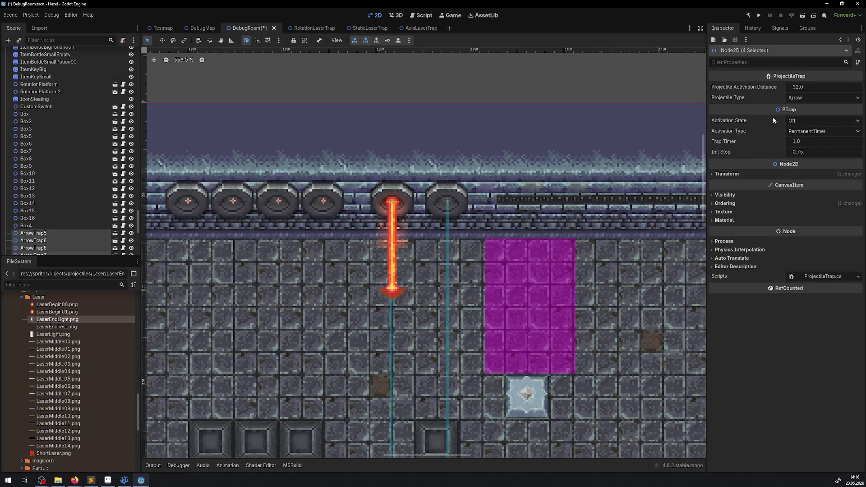
{"action": "left_click", "coordinate": [793, 120]}
{"action": "left_click", "coordinate": [798, 138]}
{"action": "key", "text": "ctrl+s"}
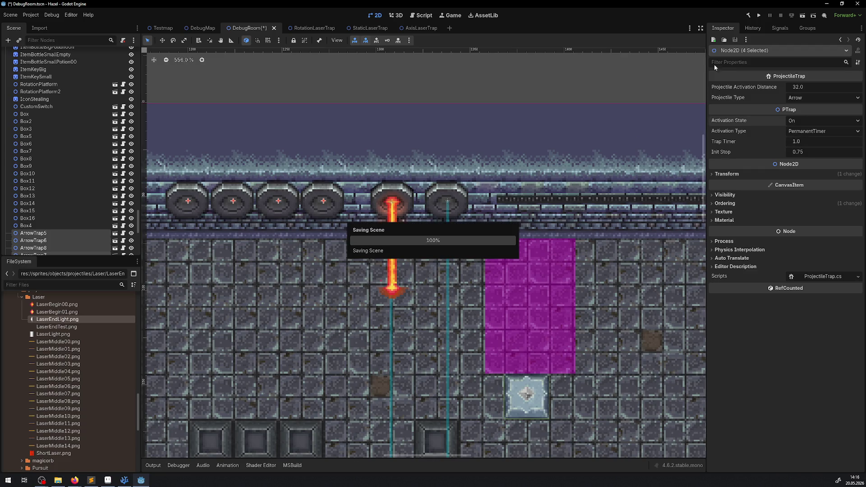
{"action": "left_click", "coordinate": [759, 14]}
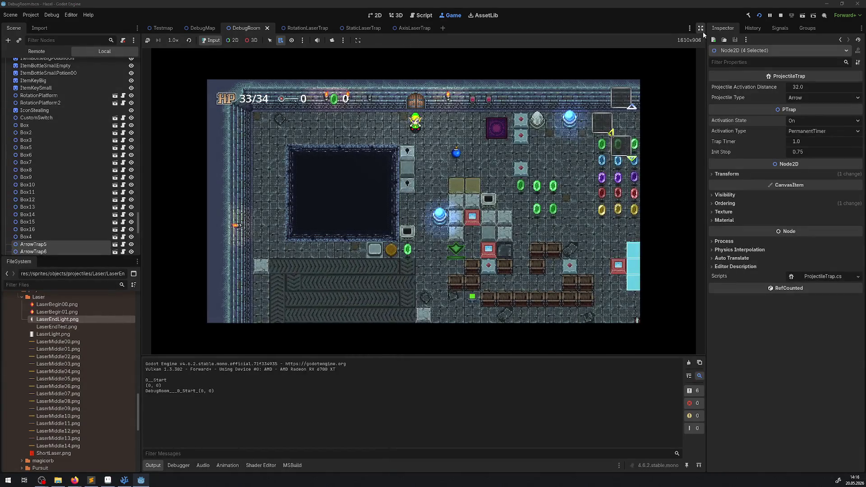
Step: Enlarge the game view and walk the player through the lasers toward the pipes
{"action": "left_click", "coordinate": [699, 28]}
{"action": "key", "text": "ctrl+j"}
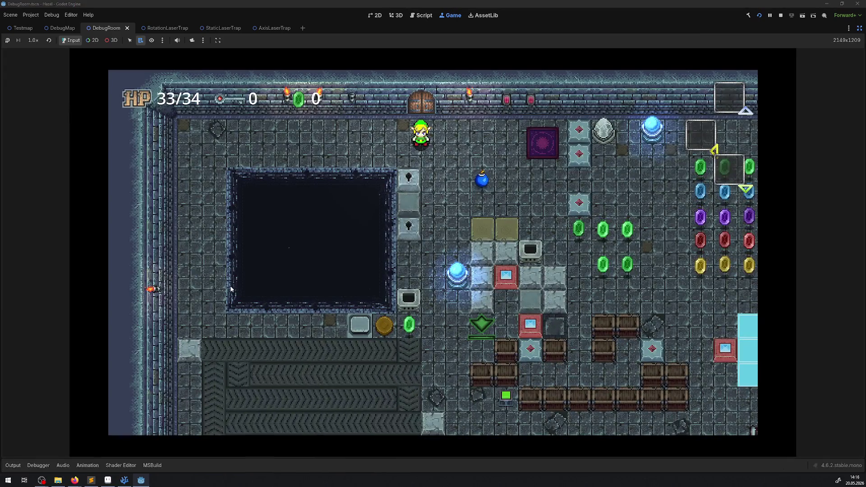
{"action": "key", "text": "Right"}
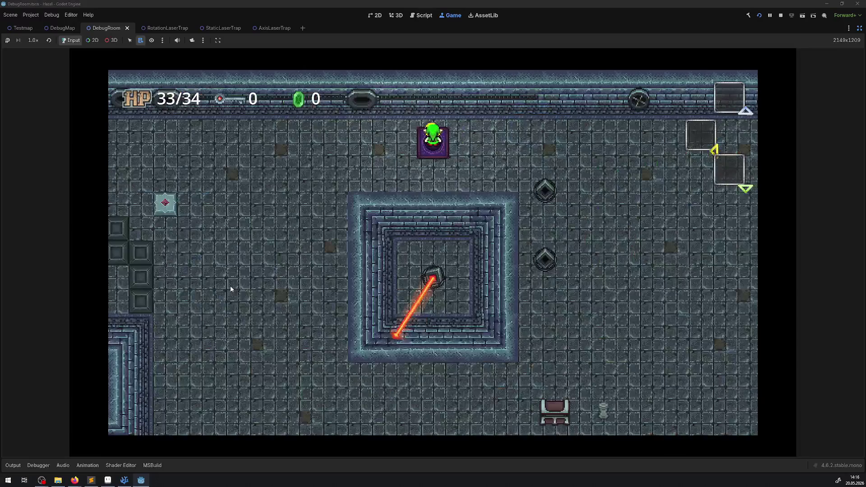
{"action": "key", "text": "Left"}
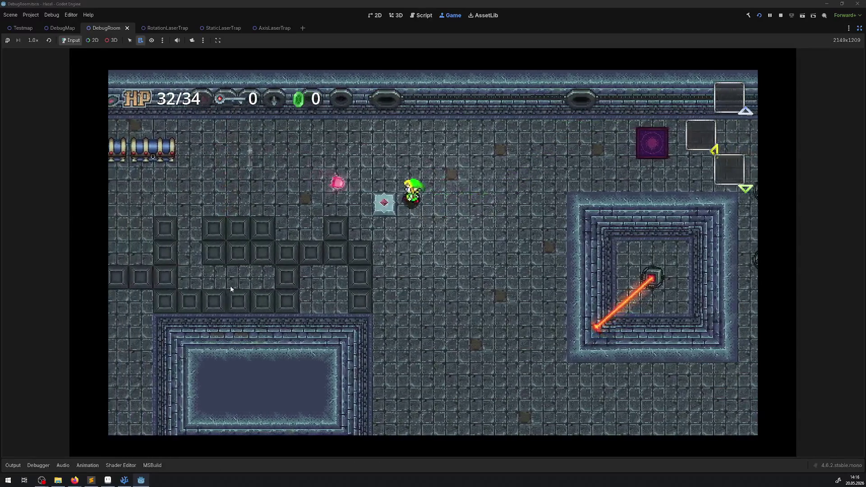
{"action": "key", "text": "Left"}
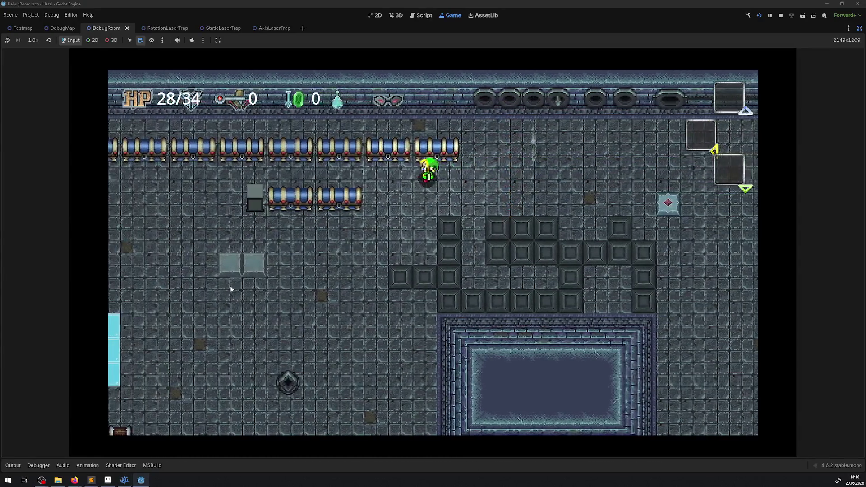
{"action": "key", "text": "Up"}
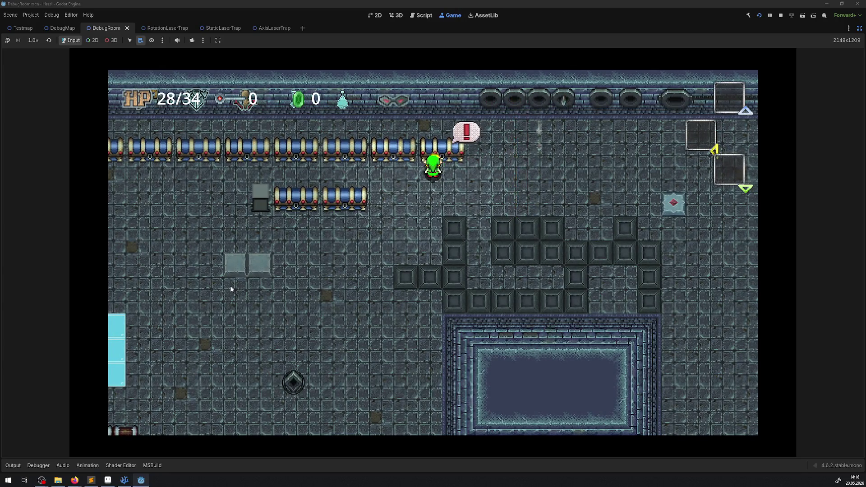
{"action": "key", "text": "Left"}
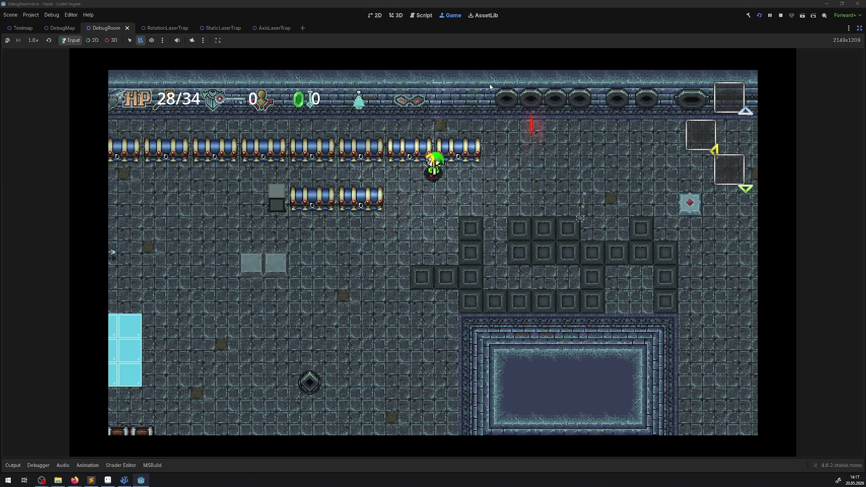
{"action": "key", "text": "Right"}
{"action": "key", "text": "Down"}
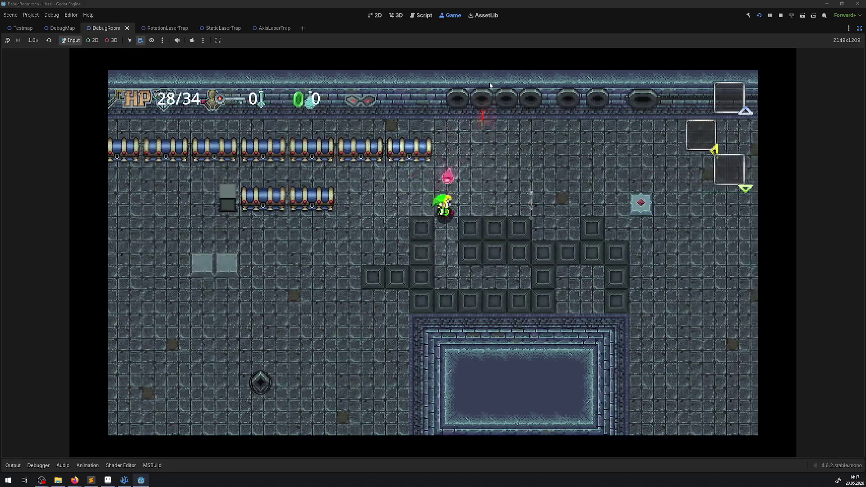
{"action": "key", "text": "Right"}
{"action": "key", "text": "Left"}
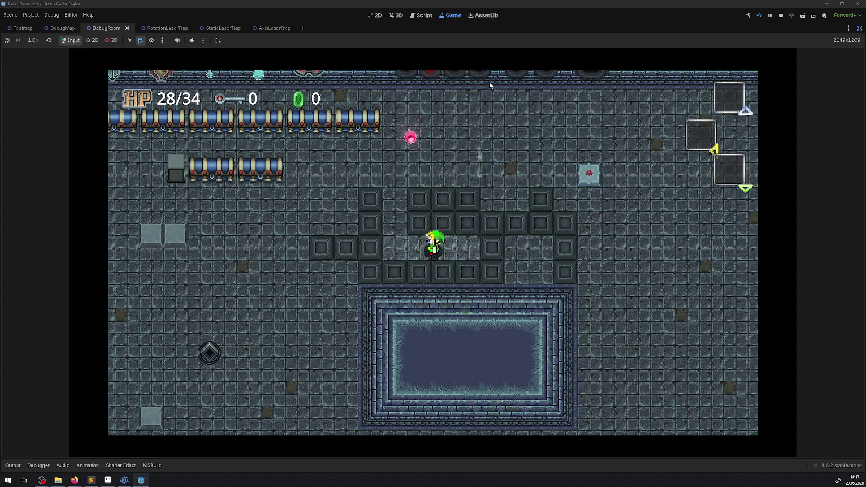
{"action": "key", "text": "Up"}
{"action": "key", "text": "Left"}
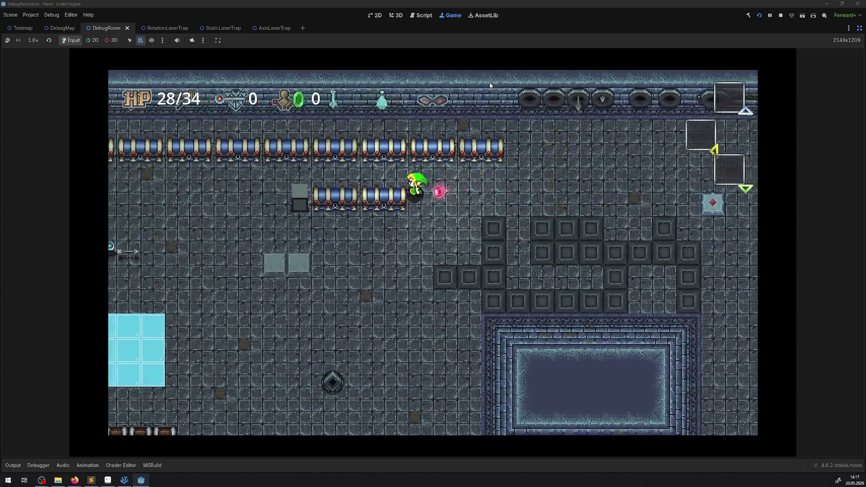
{"action": "key", "text": "Up"}
{"action": "key", "text": "Left"}
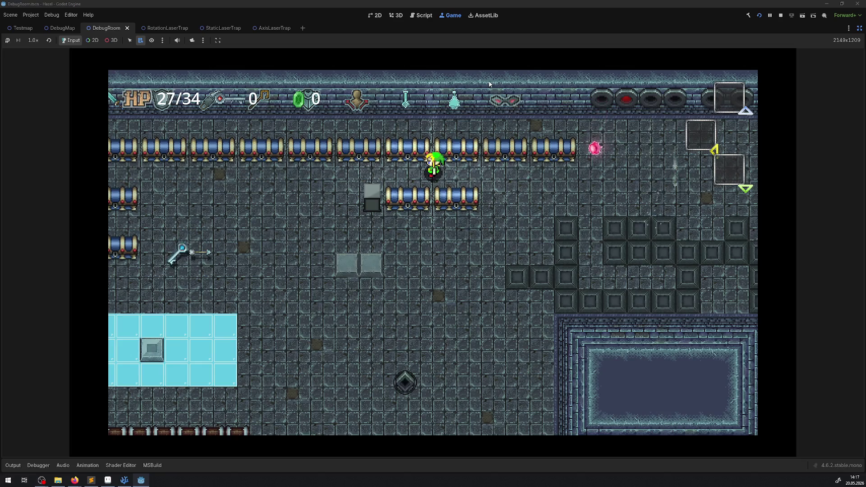
Step: Cross the arrow-trap rows into the laser area, health dropping to 9/34
{"action": "key", "text": "Down"}
{"action": "key", "text": "Right"}
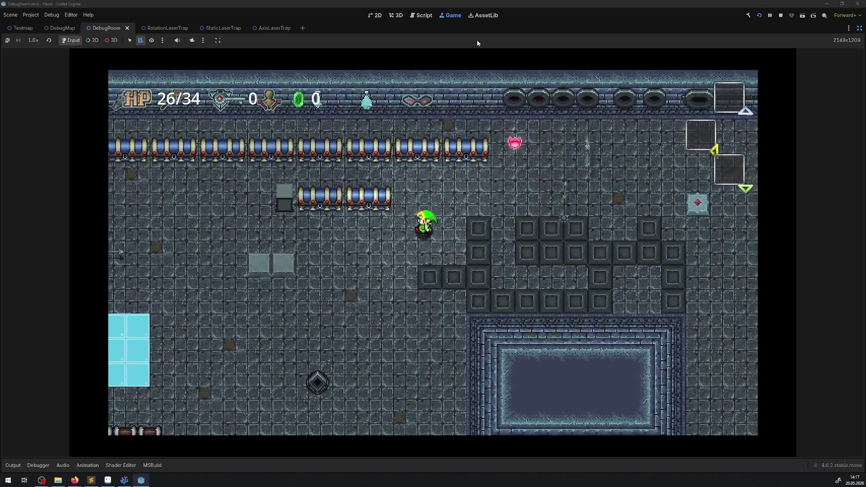
{"action": "key", "text": "Down"}
{"action": "key", "text": "Left"}
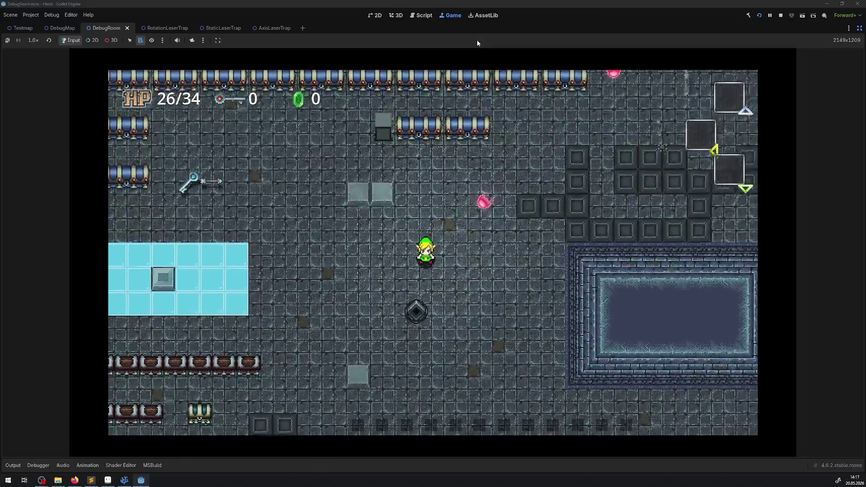
{"action": "key", "text": "Up"}
{"action": "key", "text": "Left"}
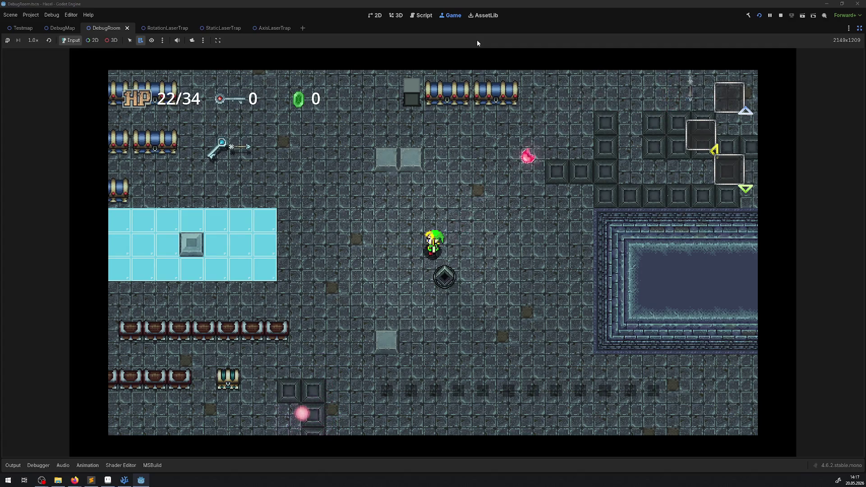
{"action": "key", "text": "Up"}
{"action": "key", "text": "Right"}
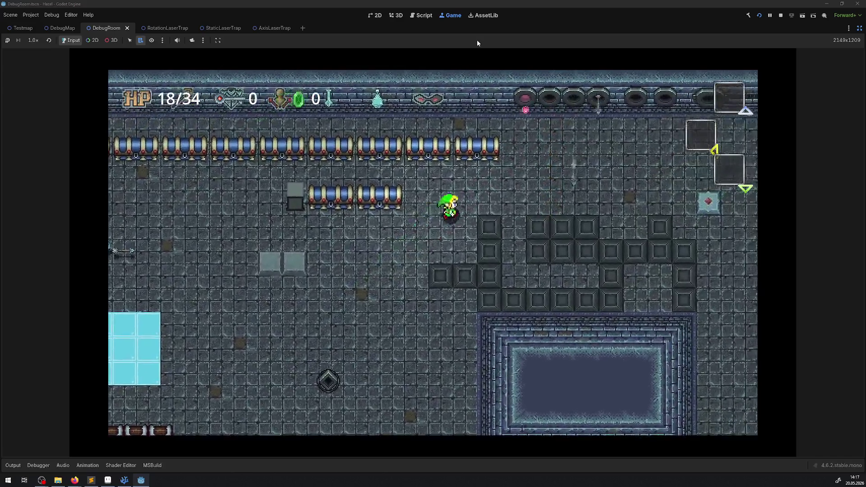
{"action": "key", "text": "Up"}
{"action": "key", "text": "Right"}
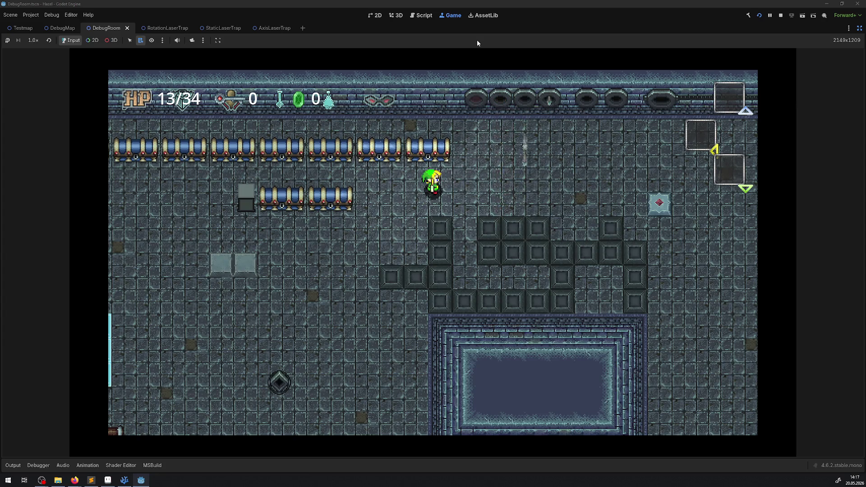
{"action": "key", "text": "Right"}
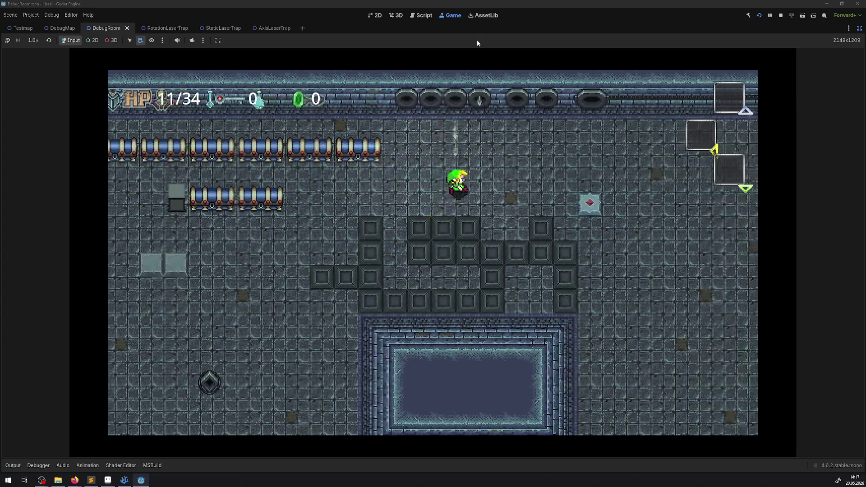
{"action": "key", "text": "Up"}
{"action": "key", "text": "Down"}
{"action": "key", "text": "Left"}
{"action": "key", "text": "Down"}
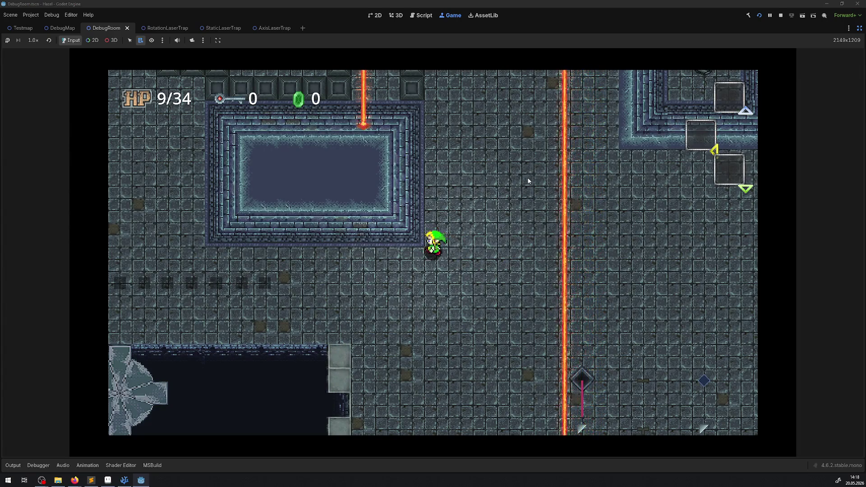
Step: Wander the hero around the lower debug room near the traps
{"action": "key", "text": "Down"}
{"action": "key", "text": "Left"}
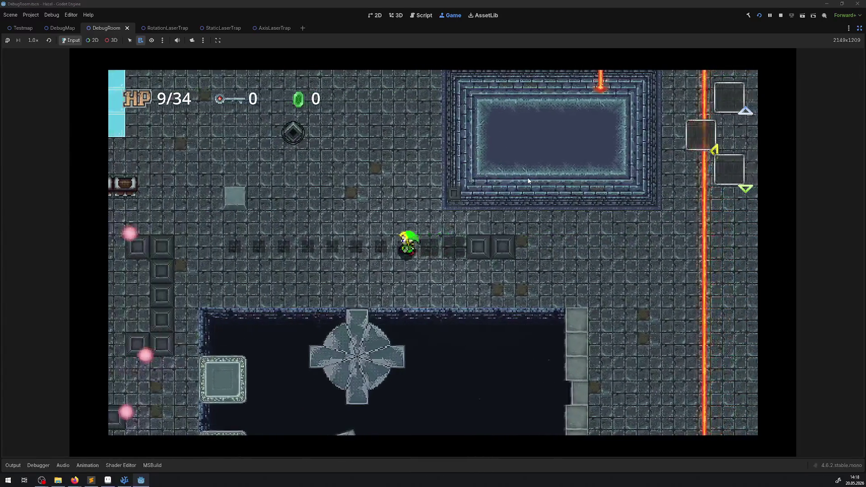
{"action": "key", "text": "Left"}
{"action": "key", "text": "Up"}
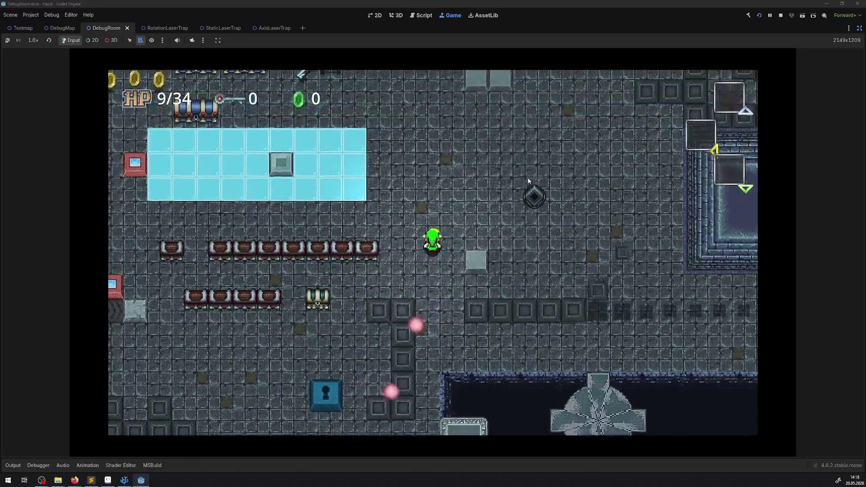
{"action": "key", "text": "Down"}
{"action": "key", "text": "Right"}
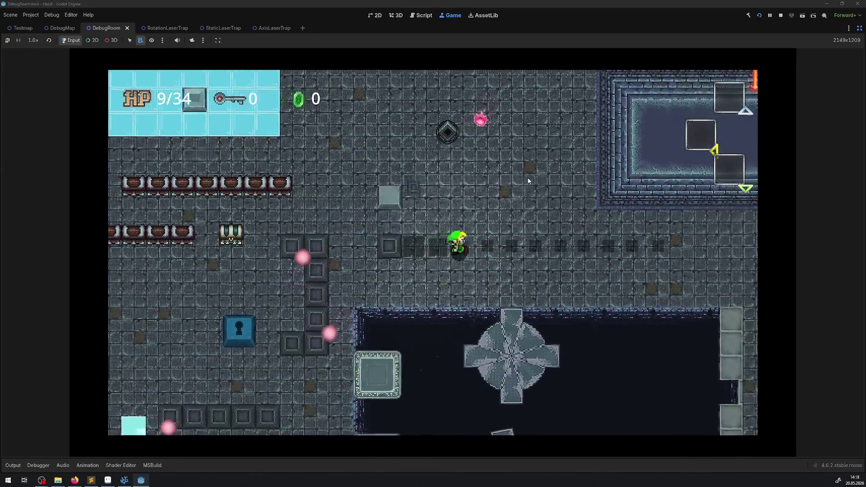
{"action": "key", "text": "Right"}
{"action": "key", "text": "Up"}
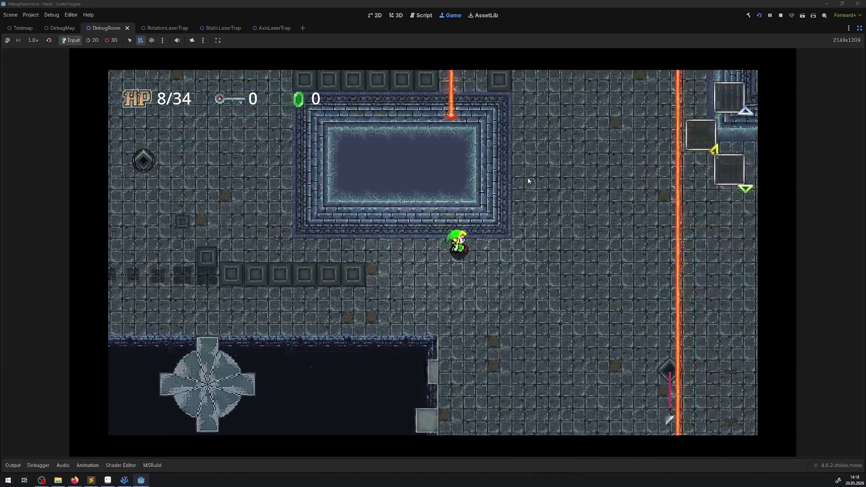
{"action": "key", "text": "Right"}
{"action": "key", "text": "Down"}
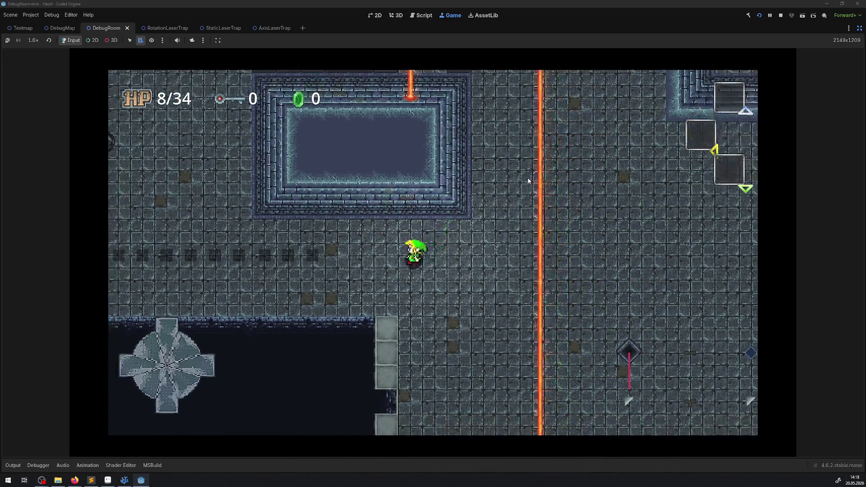
{"action": "key", "text": "Left"}
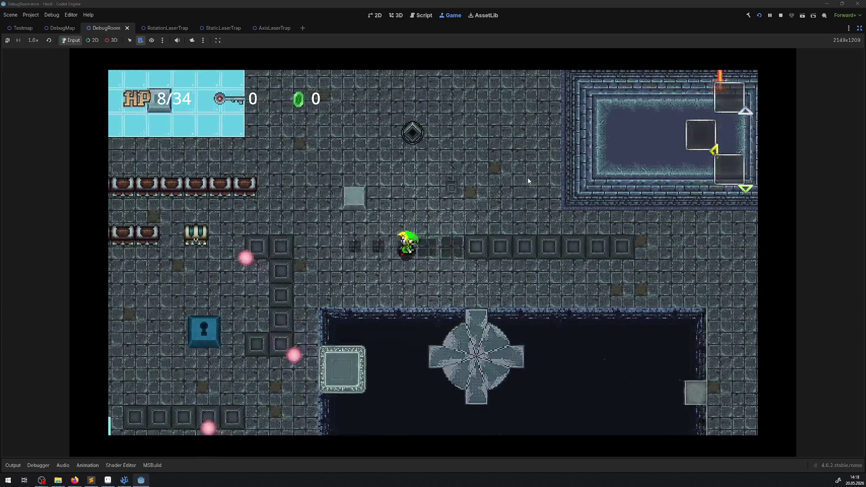
{"action": "key", "text": "Left"}
{"action": "key", "text": "Down"}
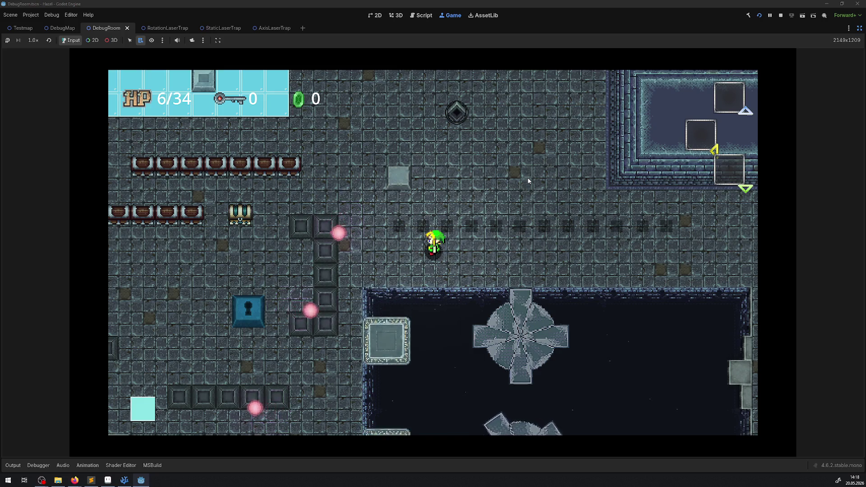
Step: Walk past the pots and traps until a hit leaves the hero at 5/34 HP
{"action": "key", "text": "Left"}
{"action": "key", "text": "Down"}
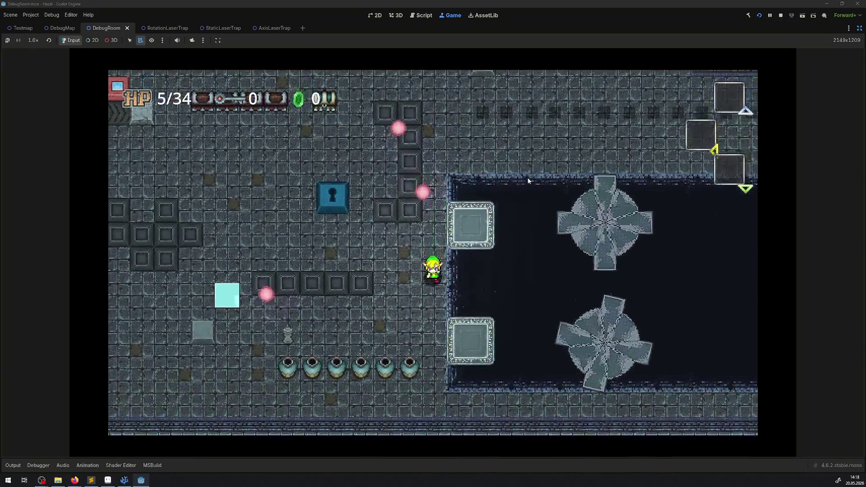
{"action": "key", "text": "Down"}
{"action": "key", "text": "Up"}
{"action": "key", "text": "Left"}
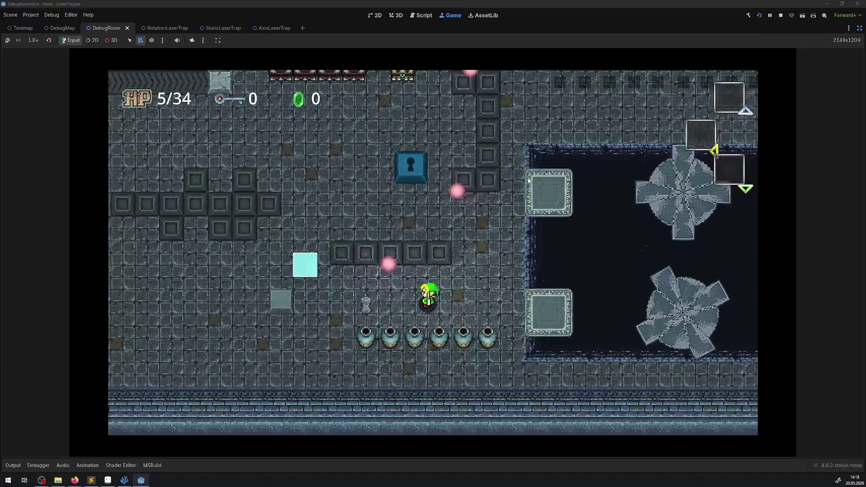
{"action": "key", "text": "Left"}
{"action": "key", "text": "Up"}
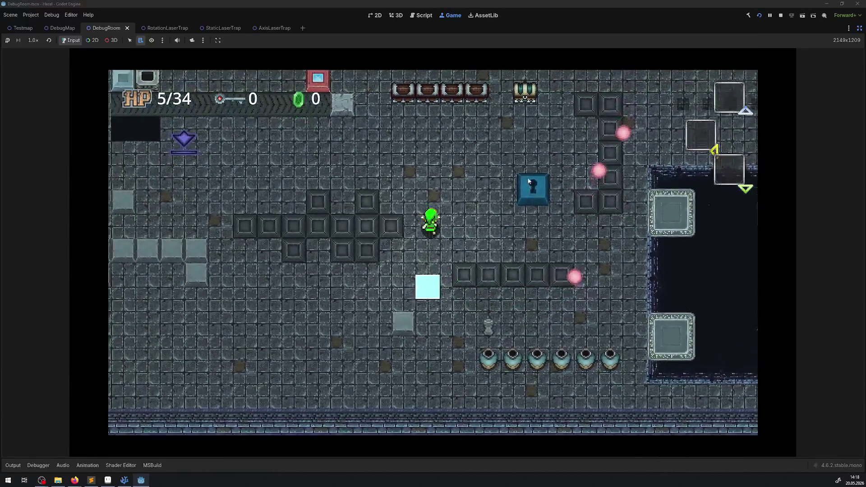
{"action": "key", "text": "Up"}
{"action": "key", "text": "Left"}
{"action": "key", "text": "Down"}
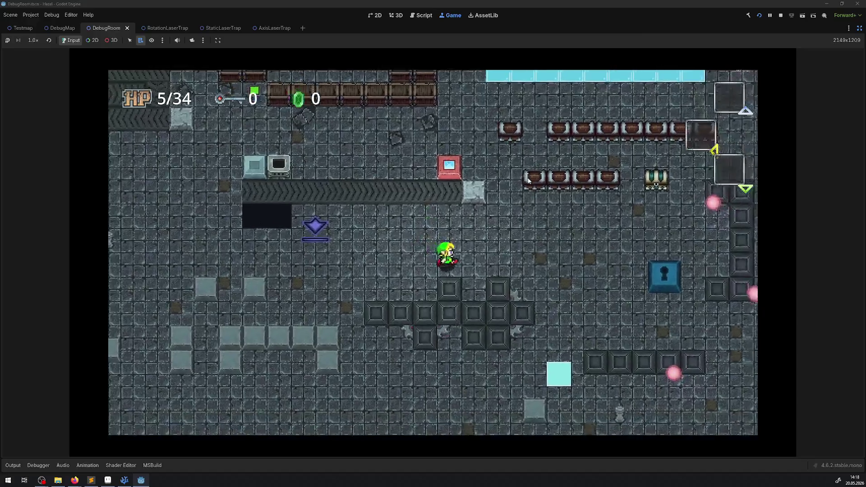
{"action": "key", "text": "Right"}
{"action": "key", "text": "Right"}
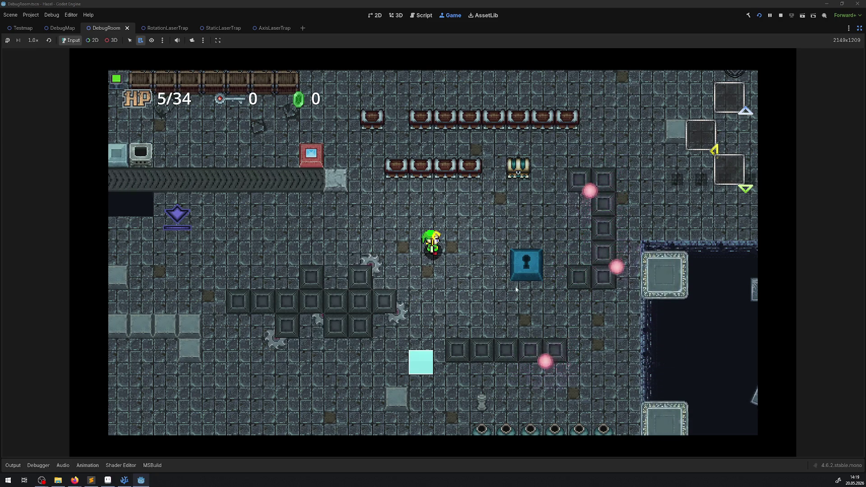
Step: Stop the game, restore the editor panels and pan the DebugRoom view to the laser traps
{"action": "key", "text": "F8"}
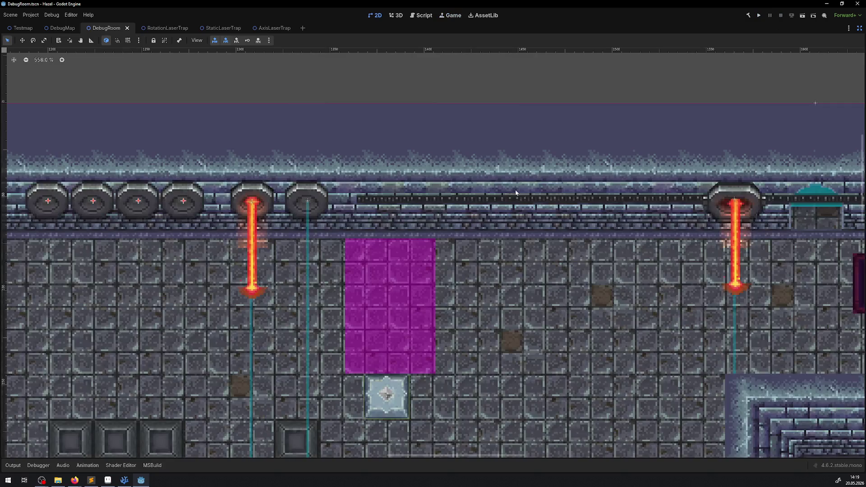
{"action": "left_click", "coordinate": [858, 29]}
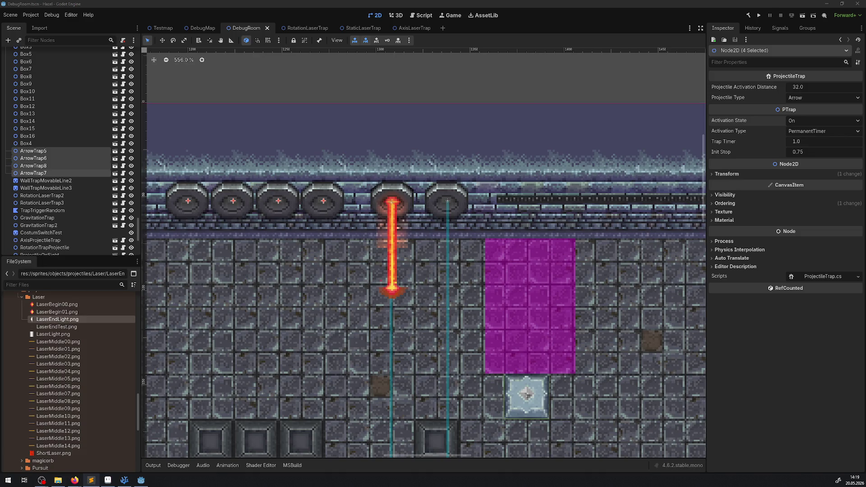
{"action": "scroll", "coordinate": [247, 229], "scroll_direction": "down", "scroll_amount": 1}
{"action": "scroll", "coordinate": [229, 96], "scroll_direction": "down", "scroll_amount": 5}
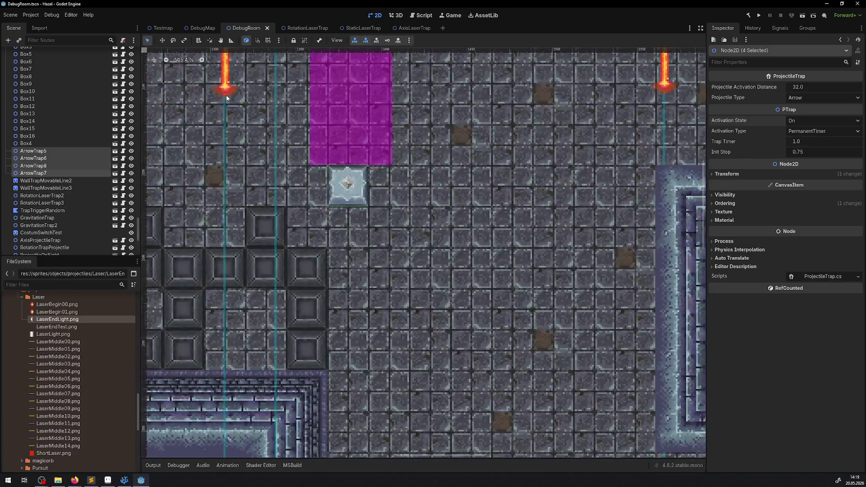
{"action": "left_click_drag", "start_coordinate": [504, 144], "coordinate": [275, 239]}
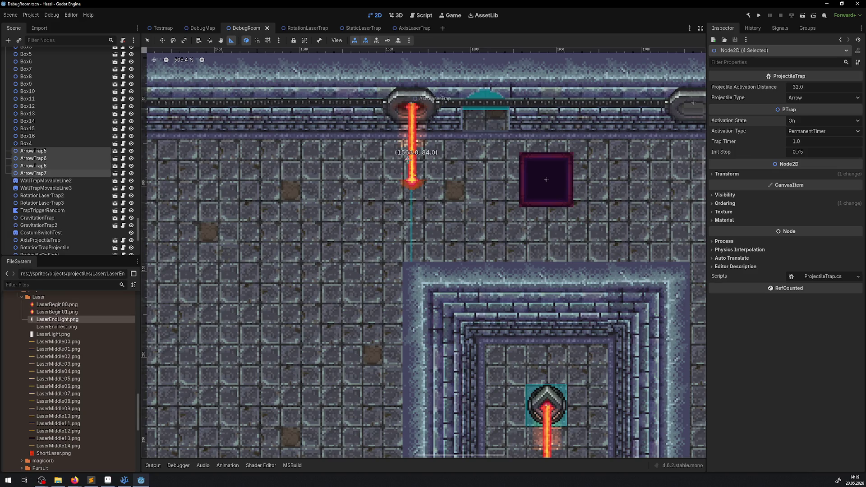
Step: Measure the small gap at the laser end and the horizontal distance left of it with the ruler
{"action": "left_click_drag", "start_coordinate": [407, 159], "coordinate": [408, 160]}
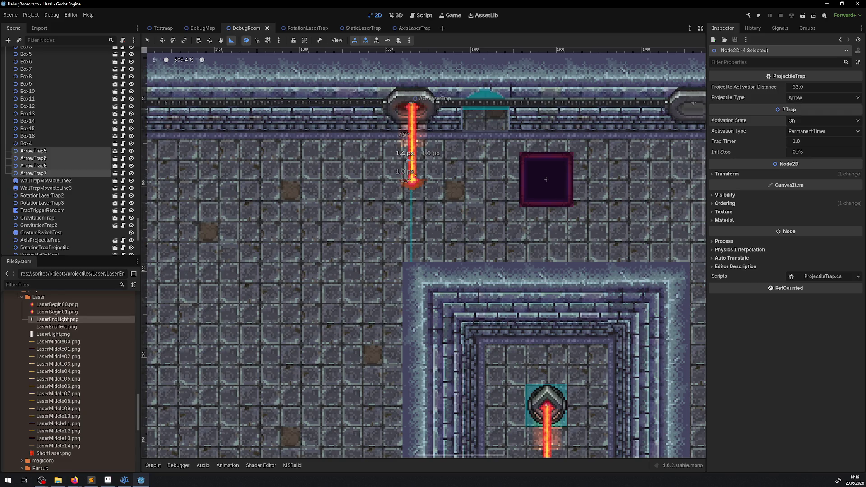
{"action": "left_click_drag", "start_coordinate": [408, 160], "coordinate": [409, 160]}
{"action": "left_click_drag", "start_coordinate": [408, 159], "coordinate": [238, 160]}
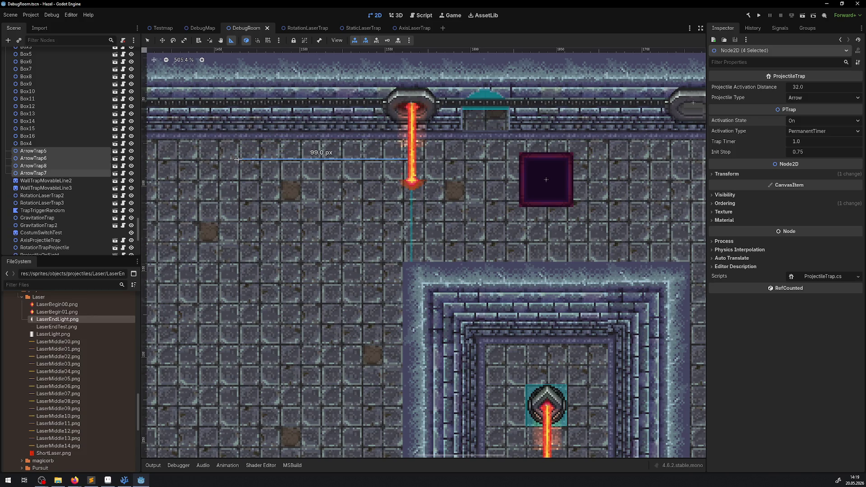
{"action": "left_click_drag", "start_coordinate": [238, 160], "coordinate": [241, 159]}
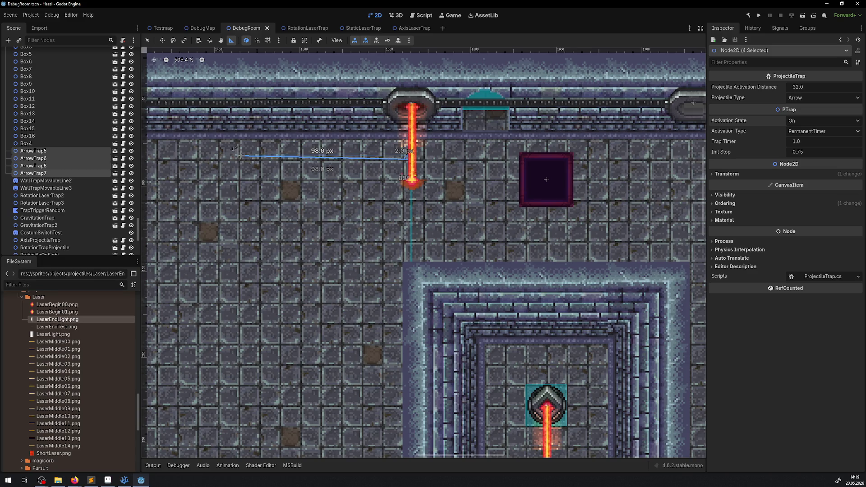
{"action": "left_click_drag", "start_coordinate": [242, 158], "coordinate": [241, 158]}
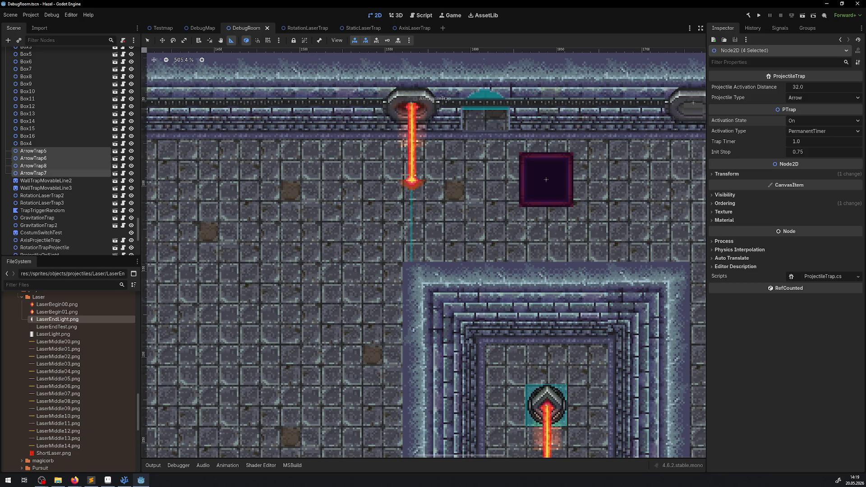
{"action": "scroll", "coordinate": [406, 149], "scroll_direction": "up", "scroll_amount": 1}
{"action": "scroll", "coordinate": [406, 149], "scroll_direction": "up", "scroll_amount": 1}
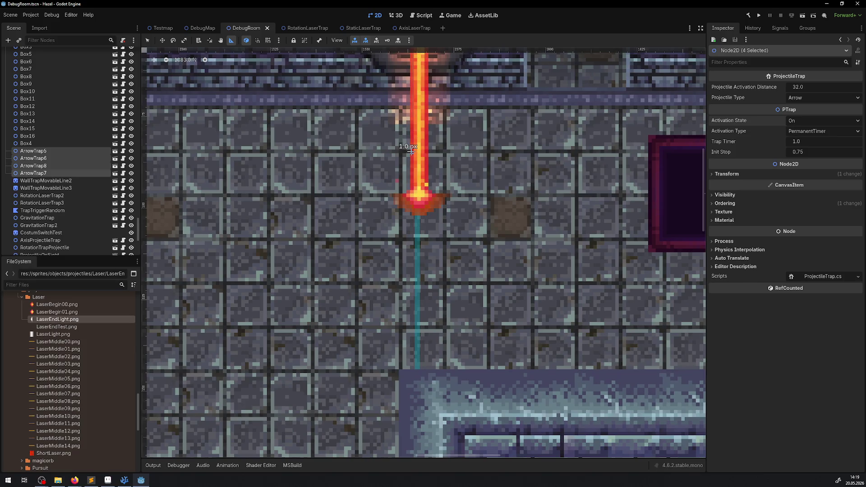
{"action": "mouse_move", "coordinate": [412, 149]}
{"action": "left_mouse_down"}
{"action": "mouse_move", "coordinate": [372, 152]}
{"action": "mouse_move", "coordinate": [366, 183]}
{"action": "mouse_move", "coordinate": [366, 154]}
{"action": "left_mouse_up"}
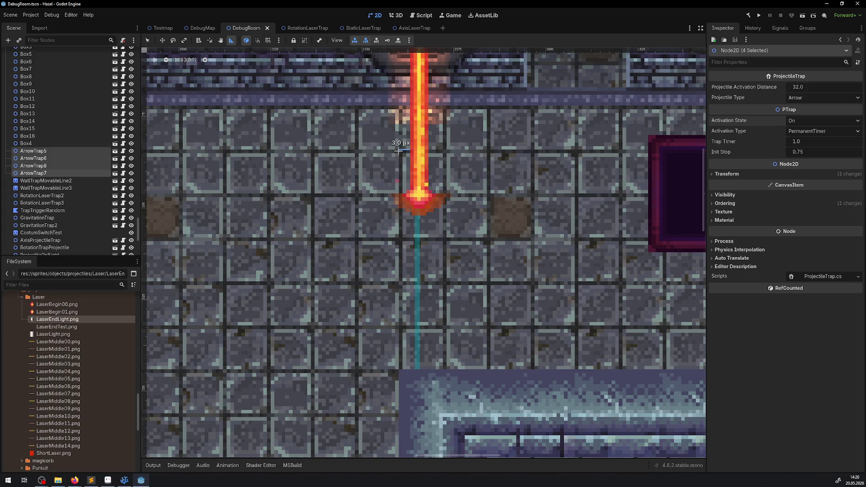
{"action": "left_click_drag", "start_coordinate": [357, 183], "coordinate": [284, 223]}
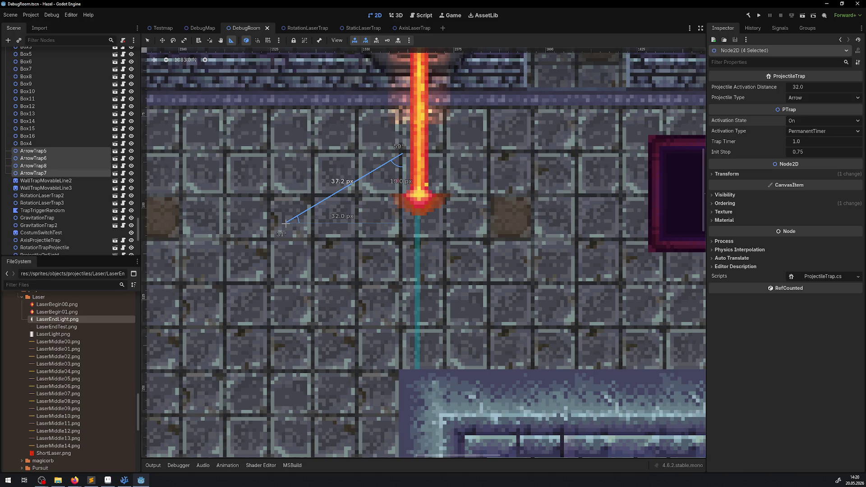
{"action": "left_click_drag", "start_coordinate": [285, 222], "coordinate": [285, 218]}
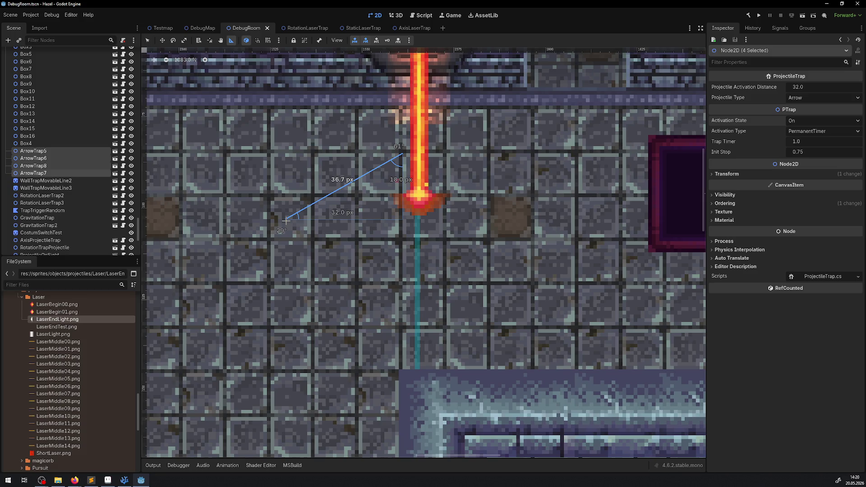
{"action": "left_click_drag", "start_coordinate": [285, 220], "coordinate": [358, 195]}
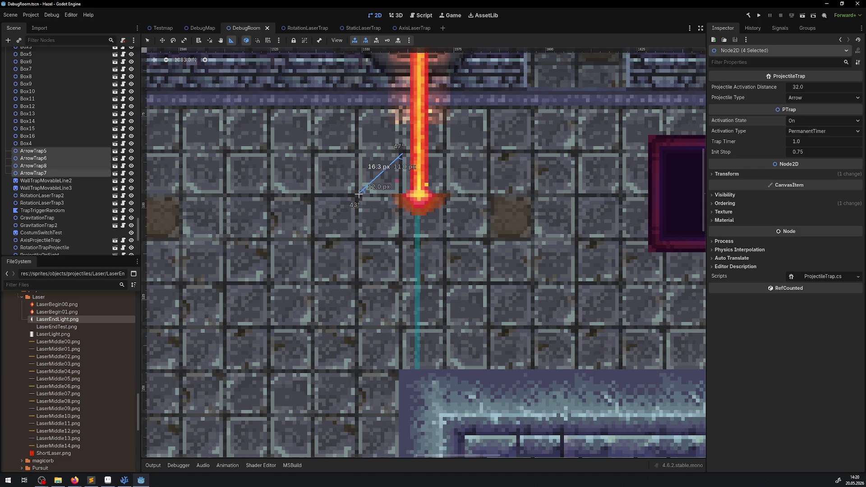
{"action": "left_click_drag", "start_coordinate": [358, 193], "coordinate": [358, 195]}
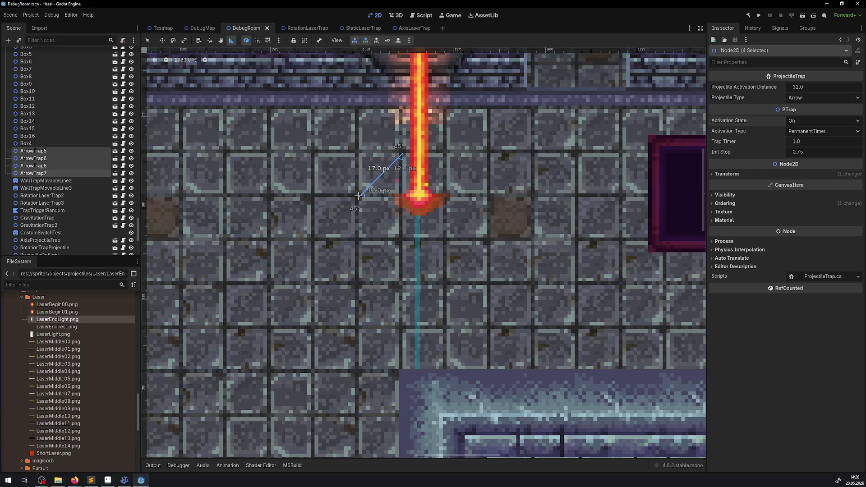
{"action": "left_click_drag", "start_coordinate": [358, 195], "coordinate": [358, 195]}
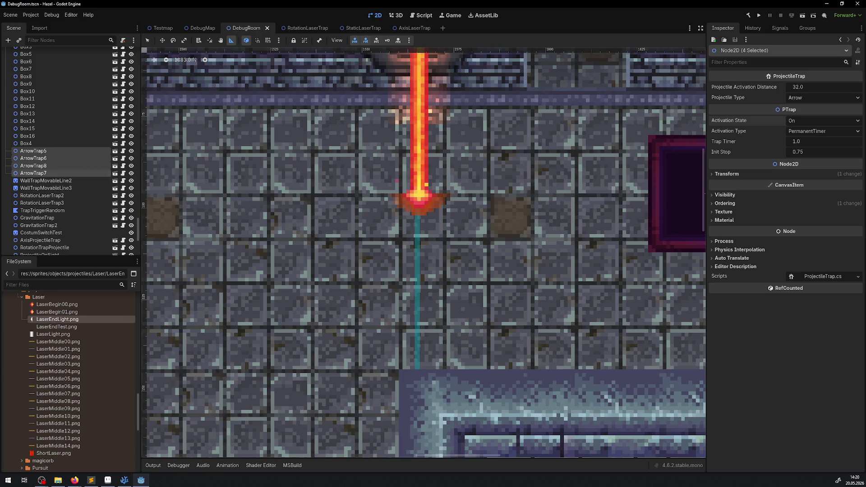
{"action": "left_click_drag", "start_coordinate": [386, 155], "coordinate": [387, 155]}
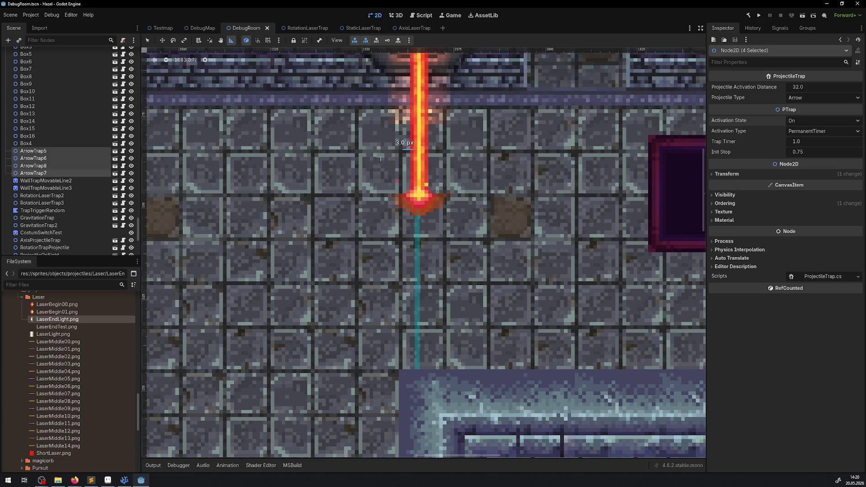
{"action": "left_click_drag", "start_coordinate": [304, 158], "coordinate": [458, 165]}
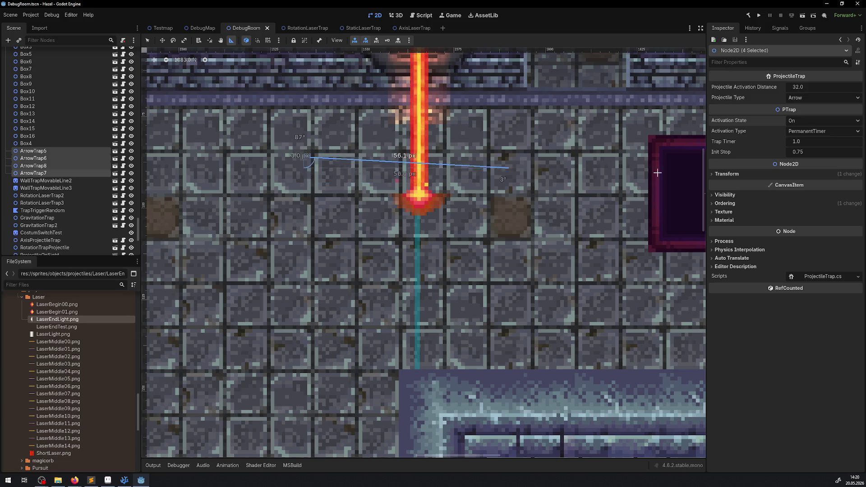
{"action": "left_click_drag", "start_coordinate": [634, 173], "coordinate": [648, 170]}
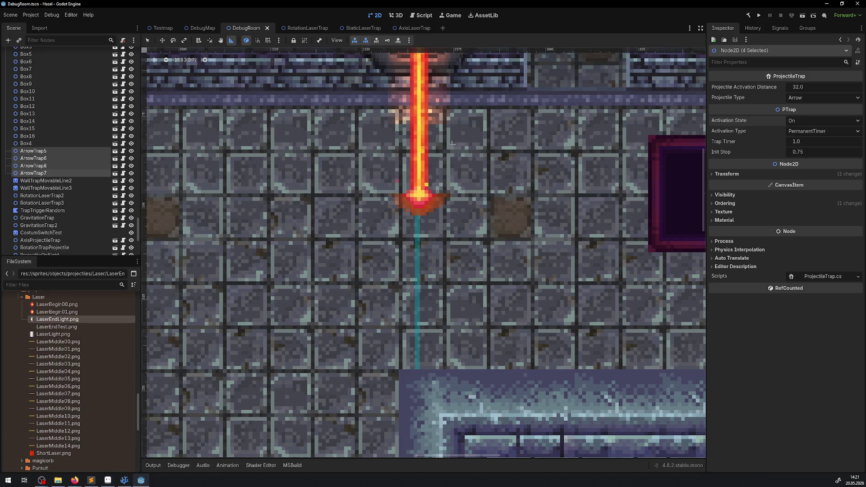
{"action": "left_click_drag", "start_coordinate": [355, 152], "coordinate": [488, 152]}
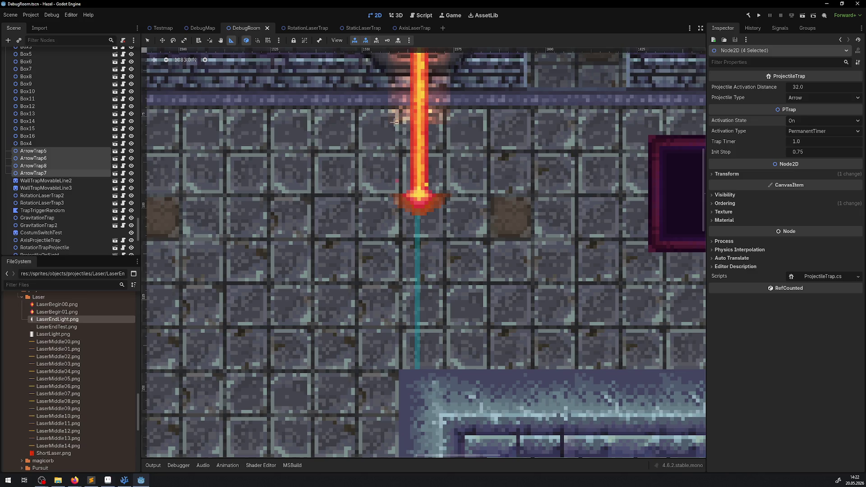
Step: Take ruler measurements from the laser beam down-left, up-left and around its gaps
{"action": "left_click_drag", "start_coordinate": [406, 139], "coordinate": [410, 154]}
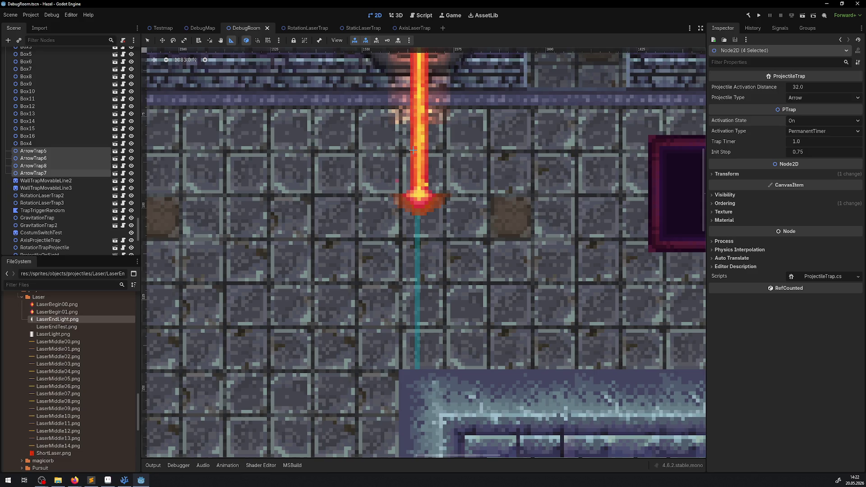
{"action": "left_click_drag", "start_coordinate": [412, 150], "coordinate": [157, 294]}
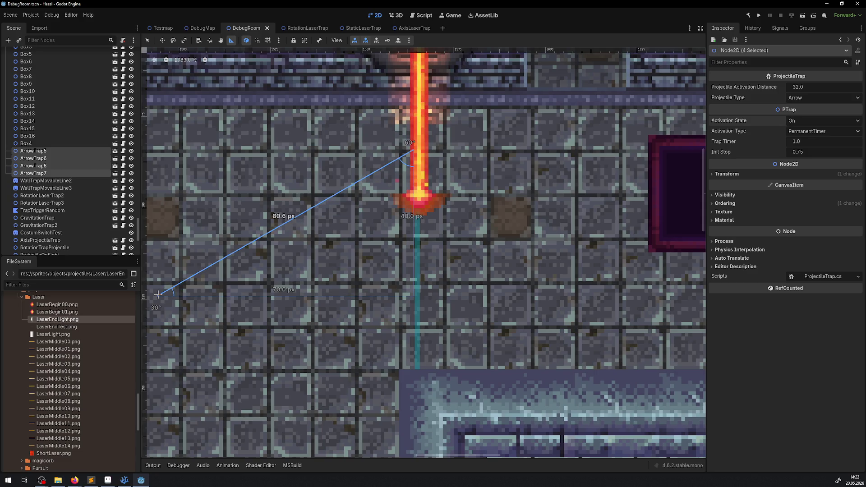
{"action": "left_click_drag", "start_coordinate": [410, 148], "coordinate": [249, 110]}
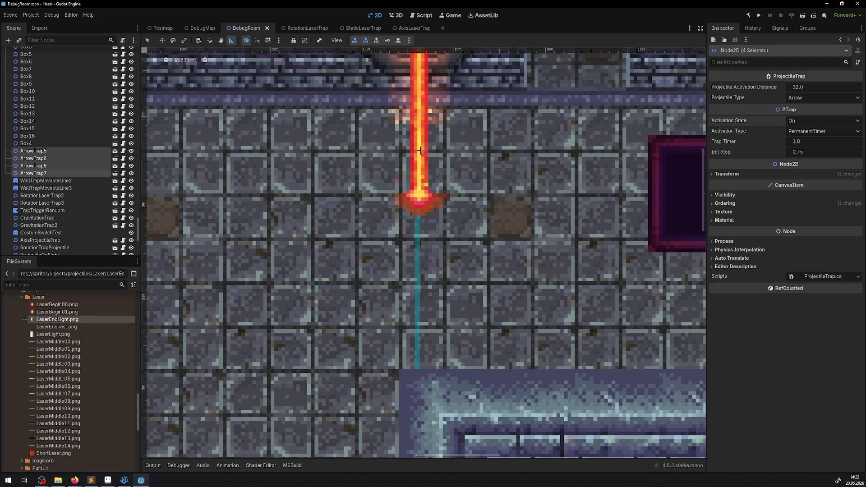
{"action": "left_click_drag", "start_coordinate": [409, 150], "coordinate": [361, 193]}
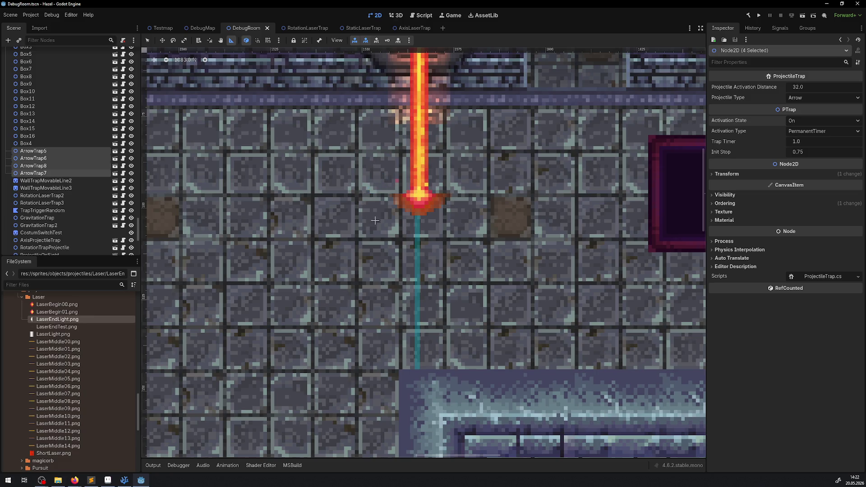
{"action": "scroll", "coordinate": [361, 192], "scroll_direction": "down", "scroll_amount": 5}
{"action": "scroll", "coordinate": [295, 104], "scroll_direction": "up", "scroll_amount": 3}
{"action": "scroll", "coordinate": [295, 104], "scroll_direction": "left", "scroll_amount": 2}
{"action": "scroll", "coordinate": [295, 104], "scroll_direction": "right", "scroll_amount": 5}
{"action": "scroll", "coordinate": [474, 203], "scroll_direction": "right", "scroll_amount": 2}
{"action": "scroll", "coordinate": [697, 127], "scroll_direction": "down", "scroll_amount": 1}
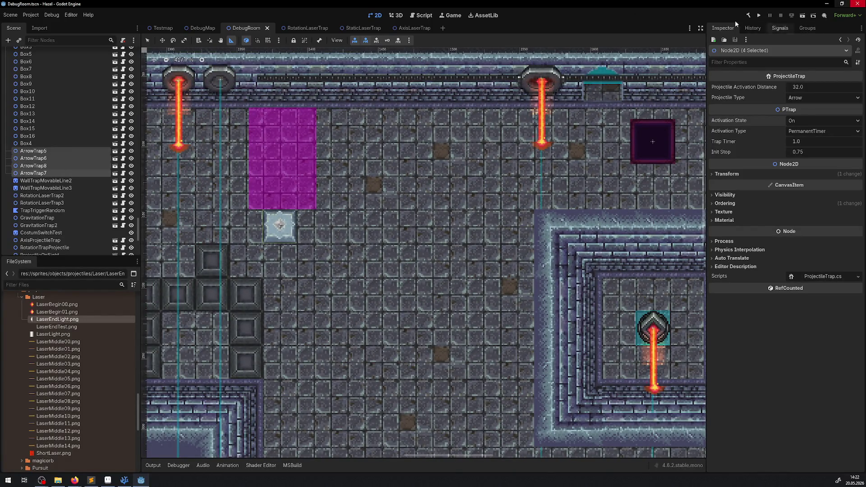
Step: Switch to the code editor and close the RotationLaserTrap.cs and laser trap script tabs
{"action": "left_click", "coordinate": [124, 480]}
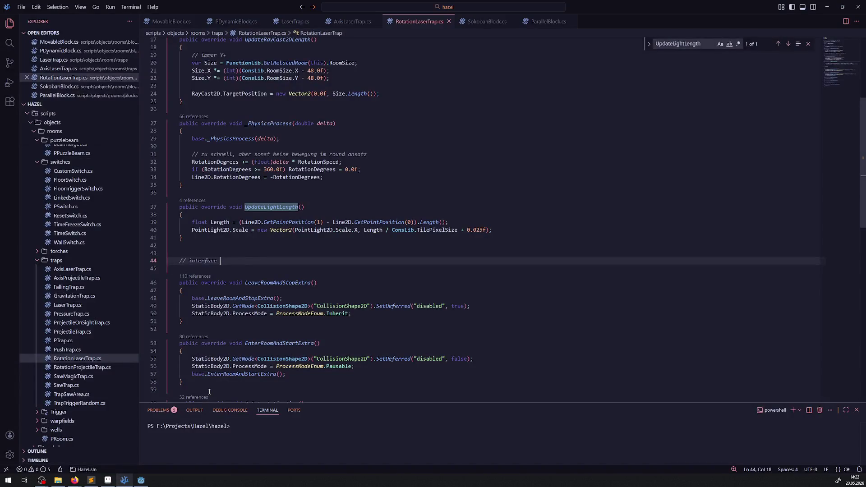
{"action": "scroll", "coordinate": [81, 305], "scroll_direction": "up", "scroll_amount": 5}
{"action": "scroll", "coordinate": [81, 304], "scroll_direction": "up", "scroll_amount": 5}
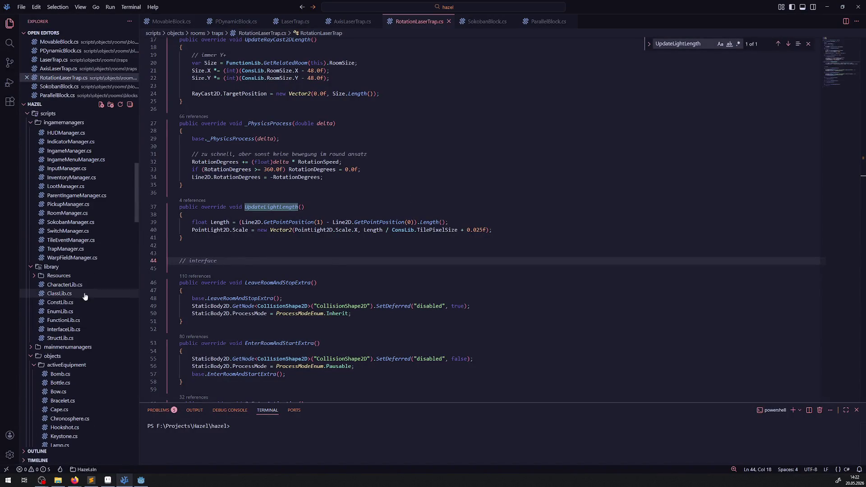
{"action": "left_click", "coordinate": [448, 20]}
{"action": "left_click", "coordinate": [376, 21]}
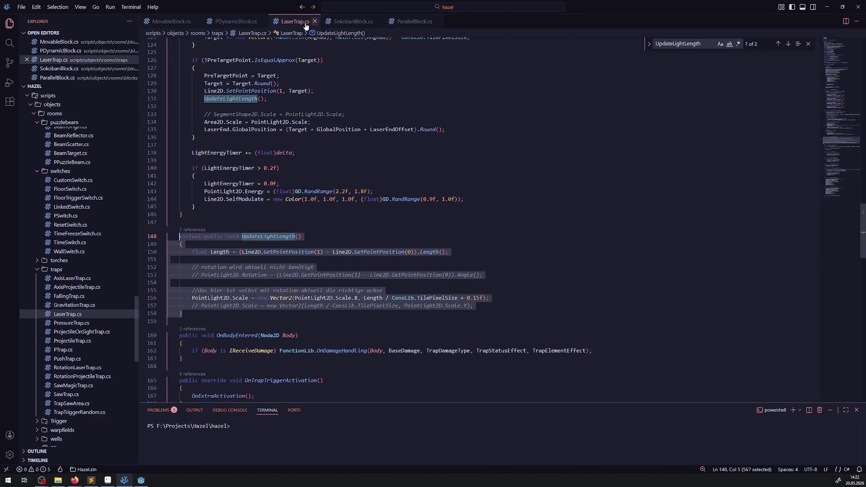
Step: Close the open laser trap, SokobanBlock, PDynamicBlock, ParallelBlock and MovableBlock scripts
{"action": "left_click", "coordinate": [315, 21]}
{"action": "left_click", "coordinate": [324, 21]}
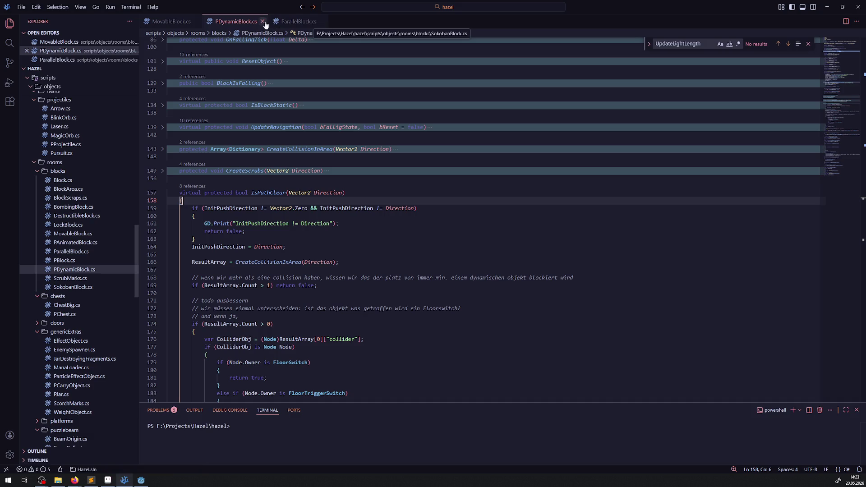
{"action": "left_click", "coordinate": [262, 21]}
{"action": "left_click", "coordinate": [256, 21]}
{"action": "left_click", "coordinate": [197, 21]}
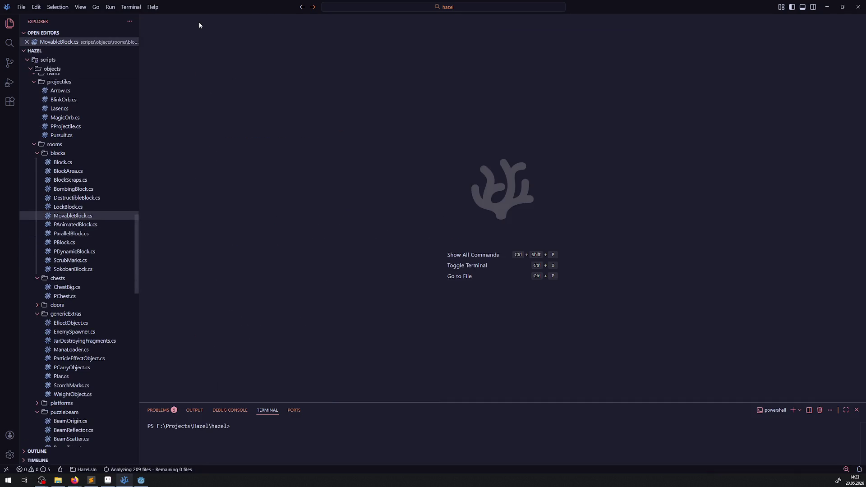
{"action": "scroll", "coordinate": [77, 291], "scroll_direction": "up", "scroll_amount": 5}
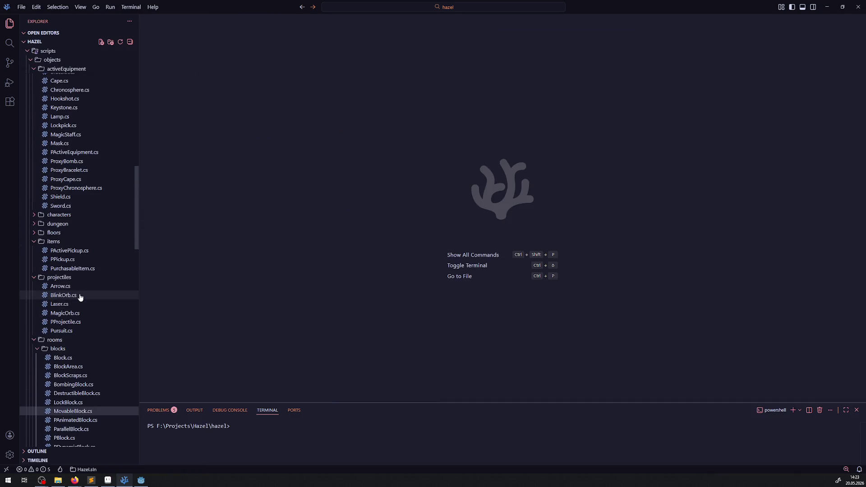
{"action": "scroll", "coordinate": [70, 263], "scroll_direction": "up", "scroll_amount": 5}
{"action": "scroll", "coordinate": [73, 287], "scroll_direction": "down", "scroll_amount": 2}
{"action": "scroll", "coordinate": [78, 289], "scroll_direction": "down", "scroll_amount": 2}
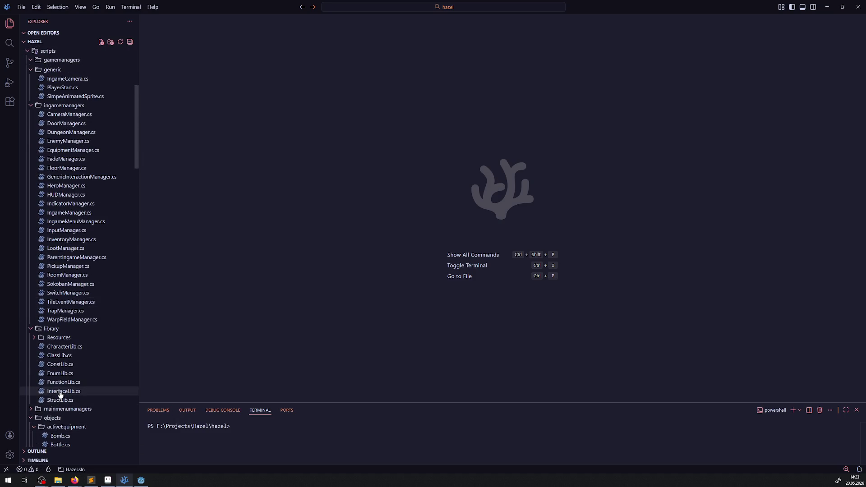
Step: Bring up InterfaceLib.cs, fold IRoomExtra and list every reference to IReceiveDamage's OnReceiveDamage
{"action": "left_click", "coordinate": [64, 391]}
{"action": "scroll", "coordinate": [210, 183], "scroll_direction": "up", "scroll_amount": 5}
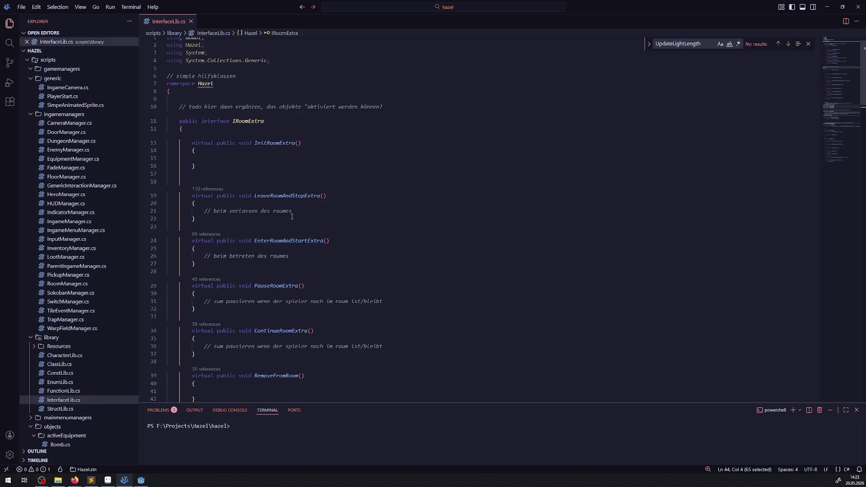
{"action": "left_click", "coordinate": [162, 121]}
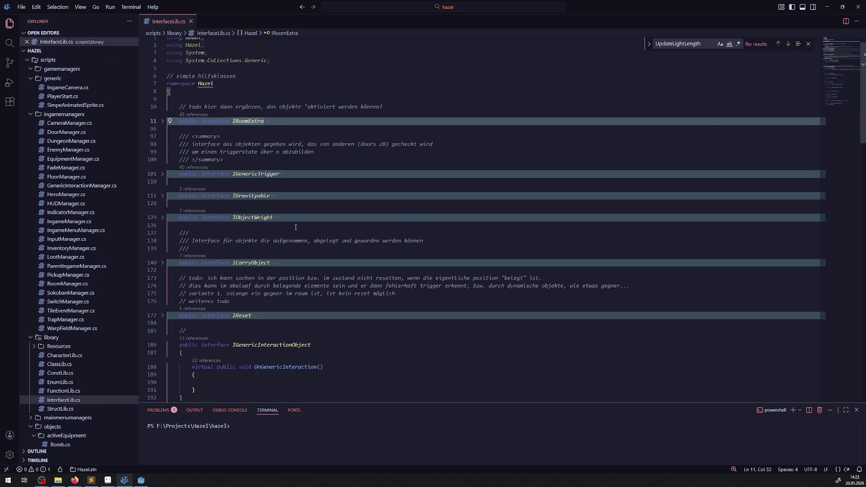
{"action": "scroll", "coordinate": [294, 228], "scroll_direction": "down", "scroll_amount": 1}
{"action": "scroll", "coordinate": [284, 243], "scroll_direction": "down", "scroll_amount": 1}
{"action": "scroll", "coordinate": [271, 271], "scroll_direction": "down", "scroll_amount": 1}
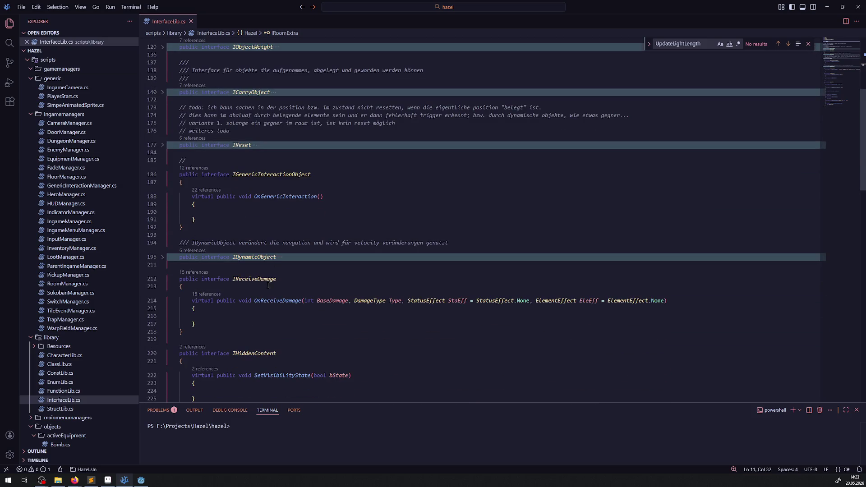
{"action": "double_click", "coordinate": [281, 303]}
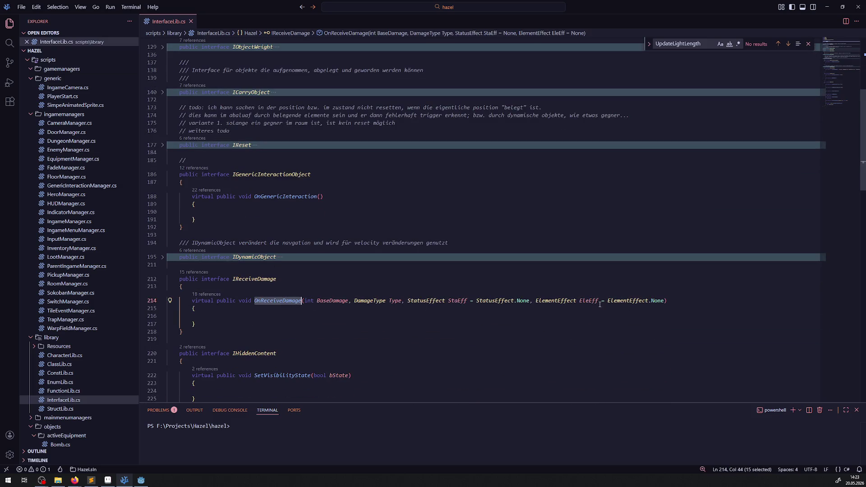
{"action": "left_click", "coordinate": [206, 294]}
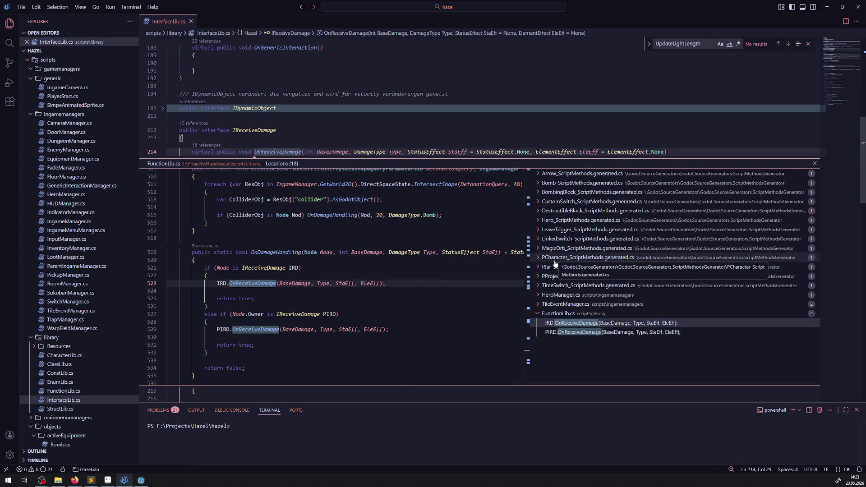
{"action": "scroll", "coordinate": [363, 326], "scroll_direction": "up", "scroll_amount": 4}
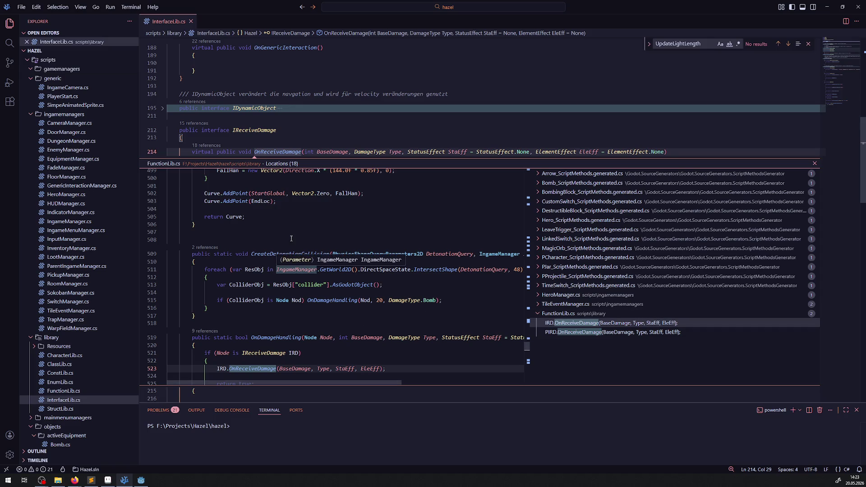
{"action": "left_click_drag", "start_coordinate": [169, 253], "coordinate": [313, 318]}
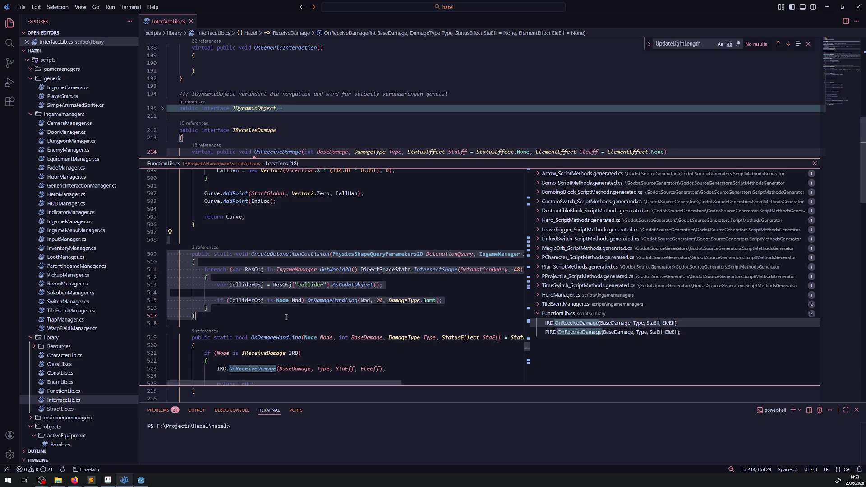
{"action": "scroll", "coordinate": [287, 317], "scroll_direction": "down", "scroll_amount": 1}
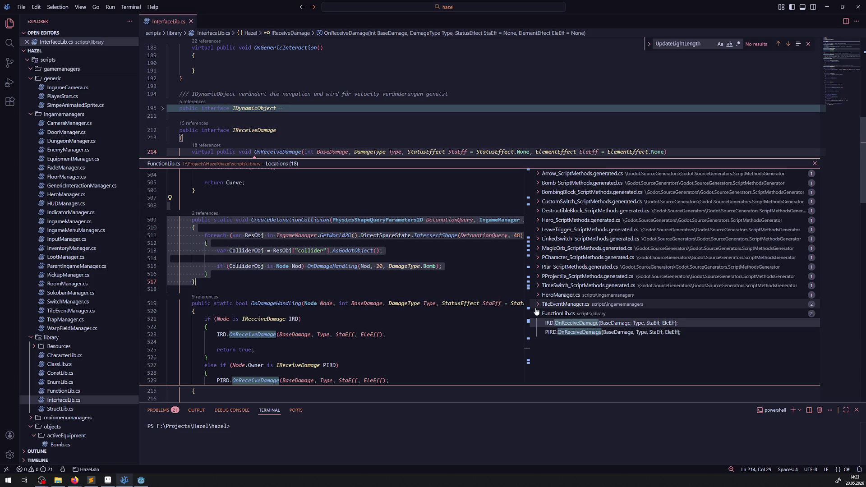
{"action": "left_click", "coordinate": [536, 306]}
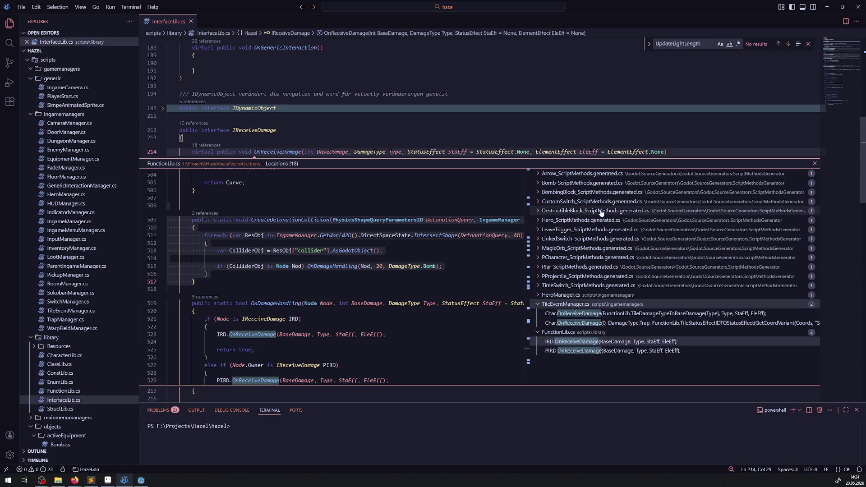
{"action": "left_click", "coordinate": [540, 215]}
{"action": "left_click", "coordinate": [586, 223]}
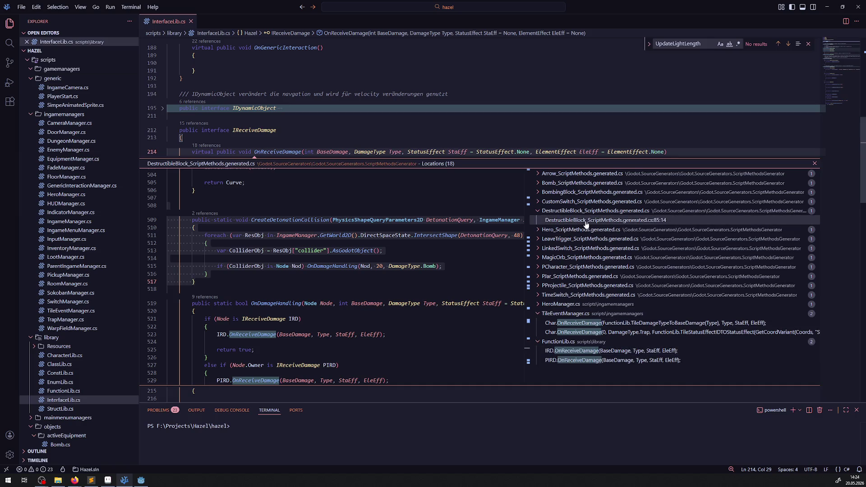
{"action": "double_click", "coordinate": [586, 223]}
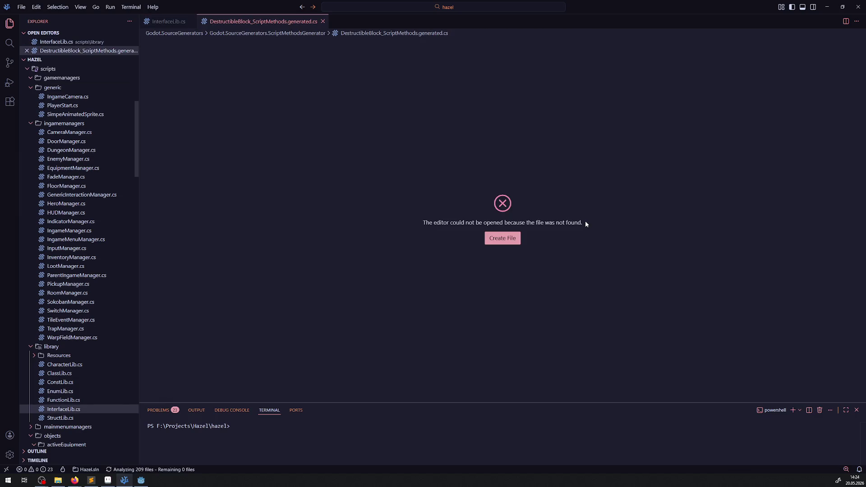
{"action": "left_click", "coordinate": [323, 22]}
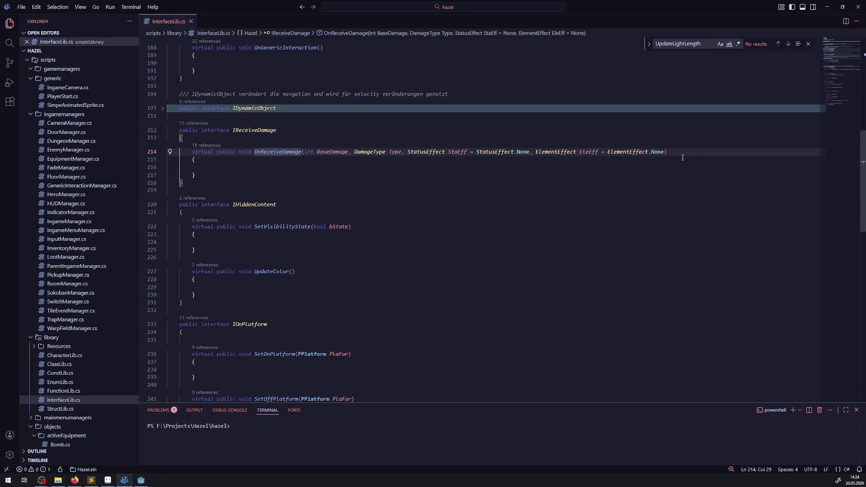
{"action": "mouse_move", "coordinate": [657, 152]}
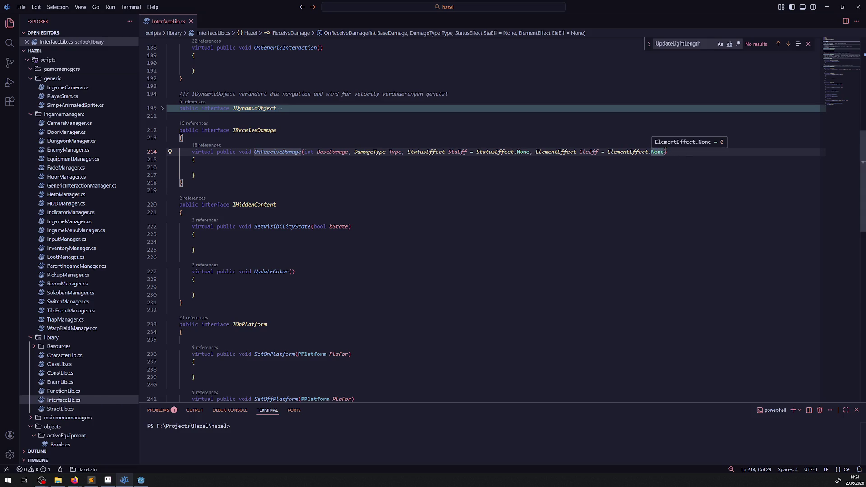
Step: Append a ', Vector2 DamagePoint' parameter to the OnReceiveDamage signature
{"action": "left_click", "coordinate": [666, 151]}
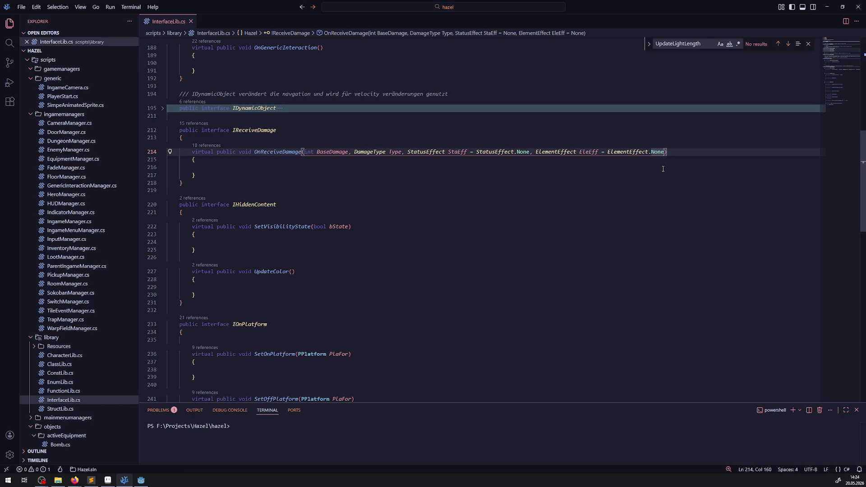
{"action": "type", "text": ", Vec"}
{"action": "key", "text": "Return"}
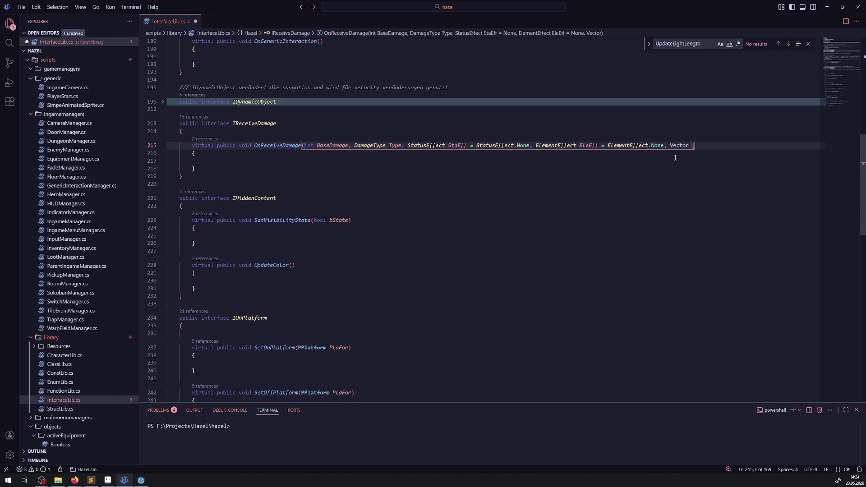
{"action": "type", "text": "CollisionPoint"}
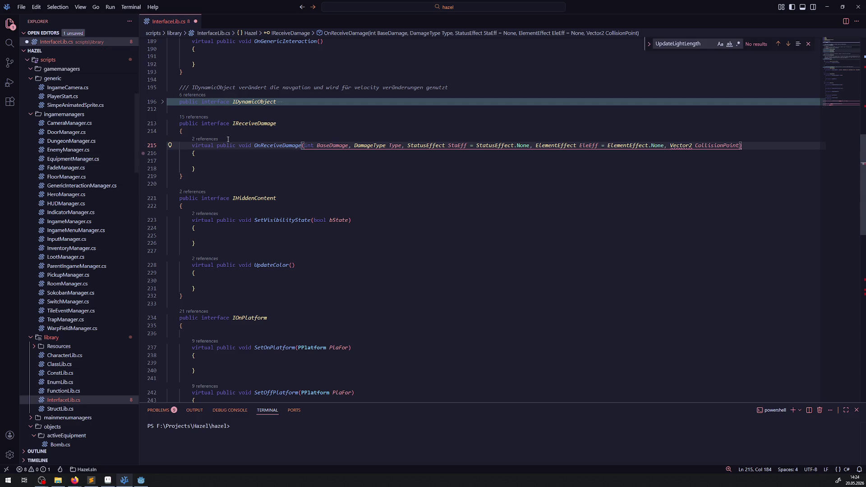
{"action": "left_click_drag", "start_coordinate": [282, 145], "coordinate": [302, 146]}
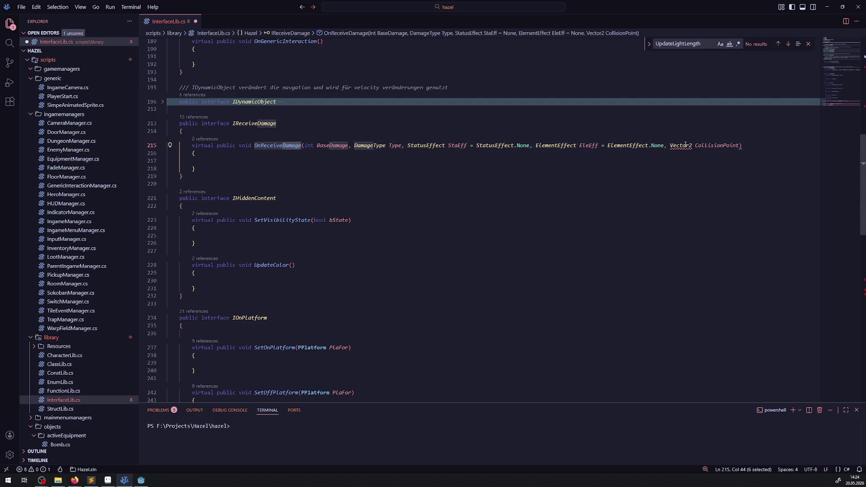
{"action": "left_click", "coordinate": [701, 145]}
{"action": "left_click", "coordinate": [722, 150]}
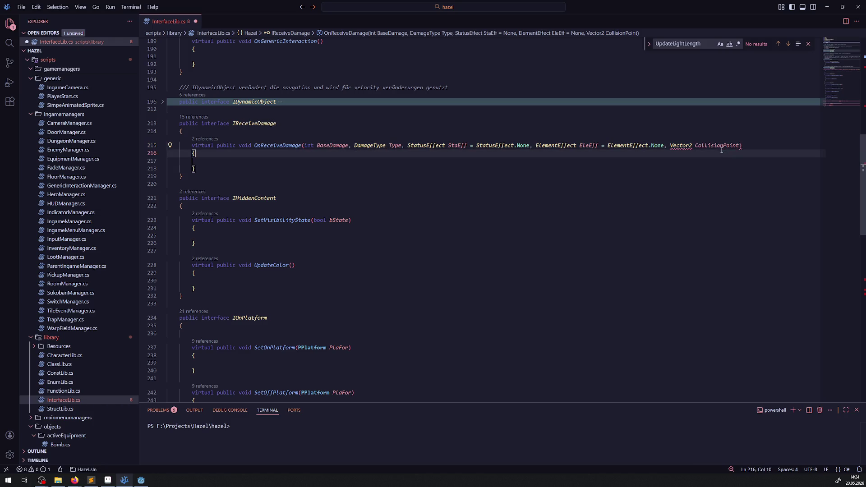
{"action": "double_click", "coordinate": [710, 145]}
{"action": "type", "text": "DamagePoint"}
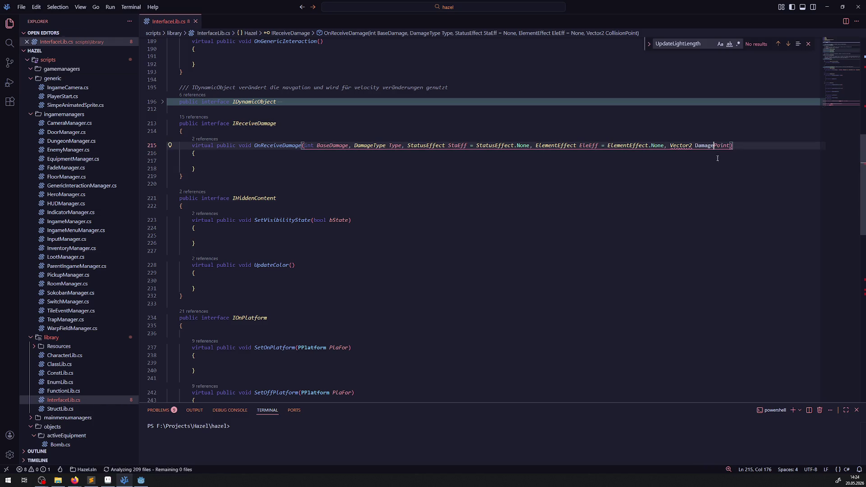
{"action": "mouse_move", "coordinate": [681, 146]}
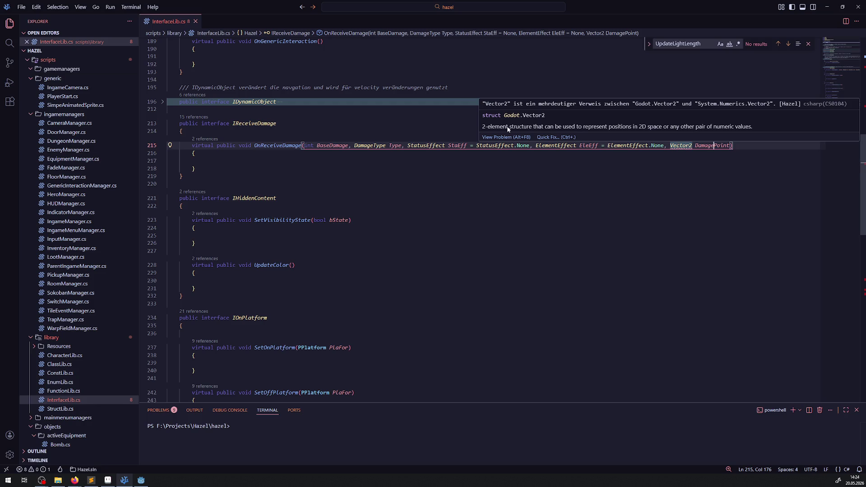
Step: Apply a Quick Fix for the ambiguous Vector2 reference
{"action": "left_click", "coordinate": [557, 138]}
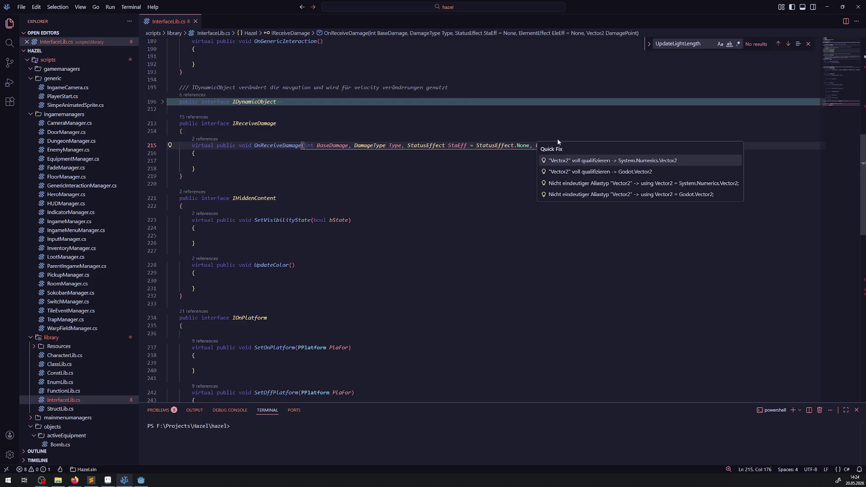
{"action": "left_click", "coordinate": [590, 172]}
{"action": "scroll", "coordinate": [388, 184], "scroll_direction": "up", "scroll_amount": 10}
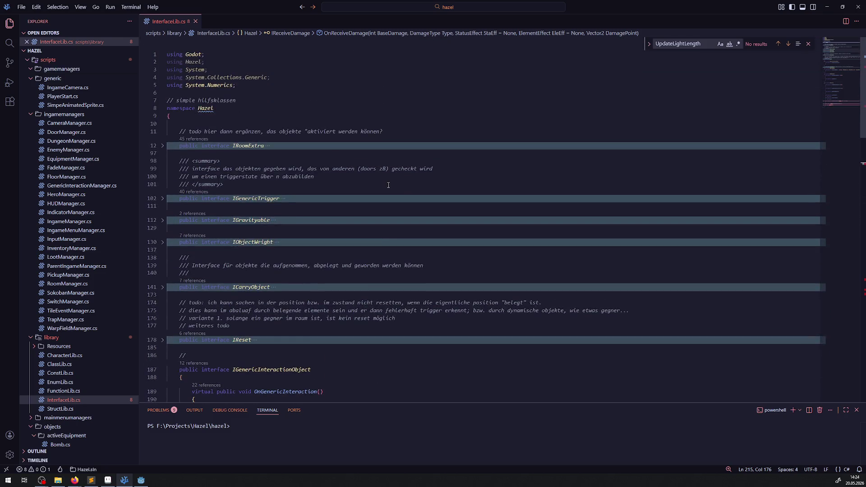
{"action": "scroll", "coordinate": [388, 184], "scroll_direction": "down", "scroll_amount": 10}
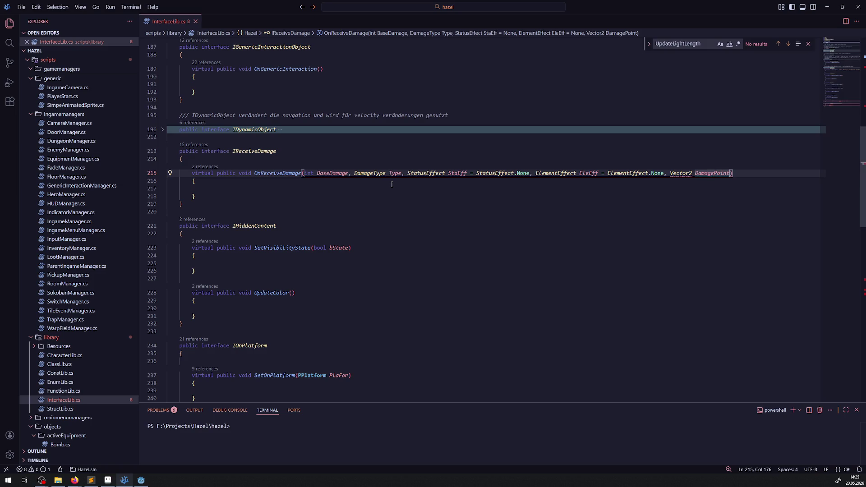
{"action": "mouse_move", "coordinate": [712, 174]}
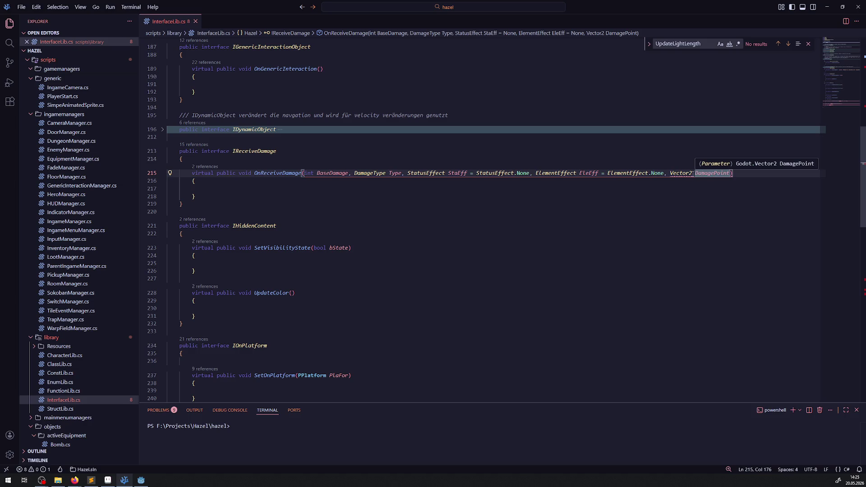
{"action": "scroll", "coordinate": [426, 263], "scroll_direction": "up", "scroll_amount": 10}
{"action": "scroll", "coordinate": [426, 264], "scroll_direction": "down", "scroll_amount": 10}
{"action": "scroll", "coordinate": [425, 263], "scroll_direction": "down", "scroll_amount": 3}
{"action": "scroll", "coordinate": [425, 263], "scroll_direction": "down", "scroll_amount": 5}
{"action": "scroll", "coordinate": [434, 248], "scroll_direction": "down", "scroll_amount": 7}
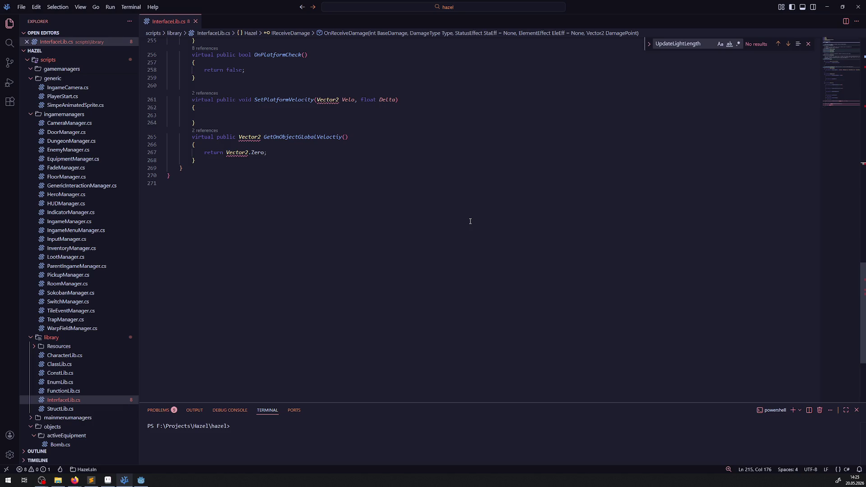
{"action": "scroll", "coordinate": [338, 207], "scroll_direction": "up", "scroll_amount": 3}
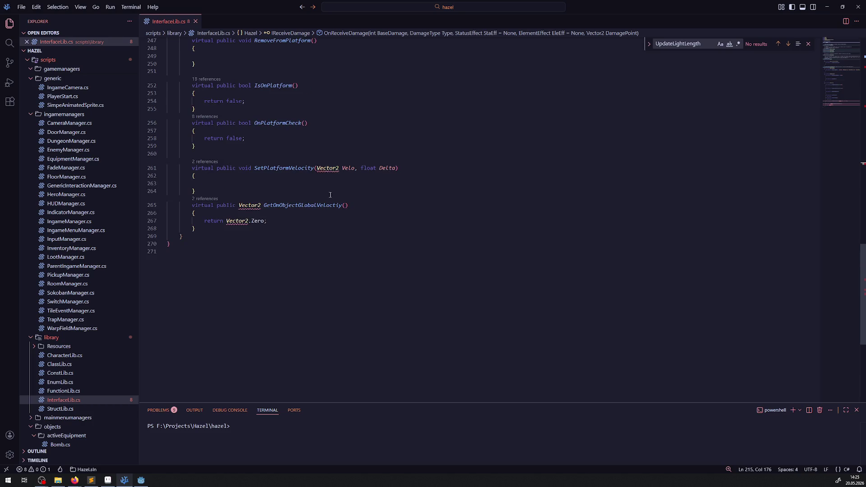
{"action": "scroll", "coordinate": [334, 251], "scroll_direction": "up", "scroll_amount": 3}
{"action": "mouse_move", "coordinate": [327, 168]}
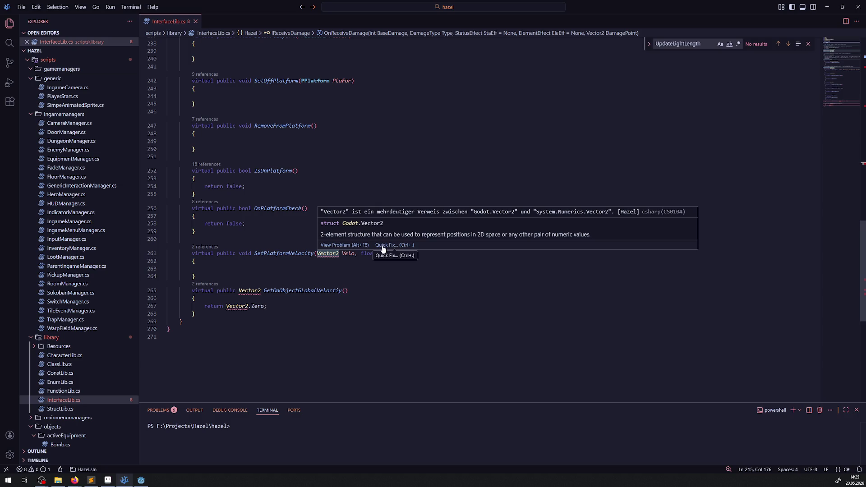
{"action": "scroll", "coordinate": [366, 247], "scroll_direction": "up", "scroll_amount": 15}
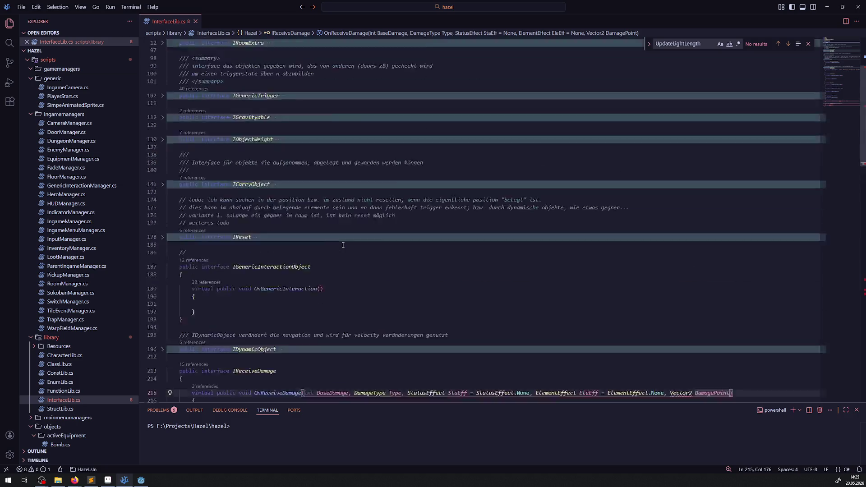
{"action": "scroll", "coordinate": [343, 245], "scroll_direction": "up", "scroll_amount": 5}
Step: Delete the 'using System.Numerics;' line from InterfaceLib.cs and save the file
{"action": "left_click_drag", "start_coordinate": [258, 83], "coordinate": [141, 87]}
{"action": "key", "text": "BackSpace"}
{"action": "key", "text": "BackSpace"}
{"action": "left_click", "coordinate": [374, 87]}
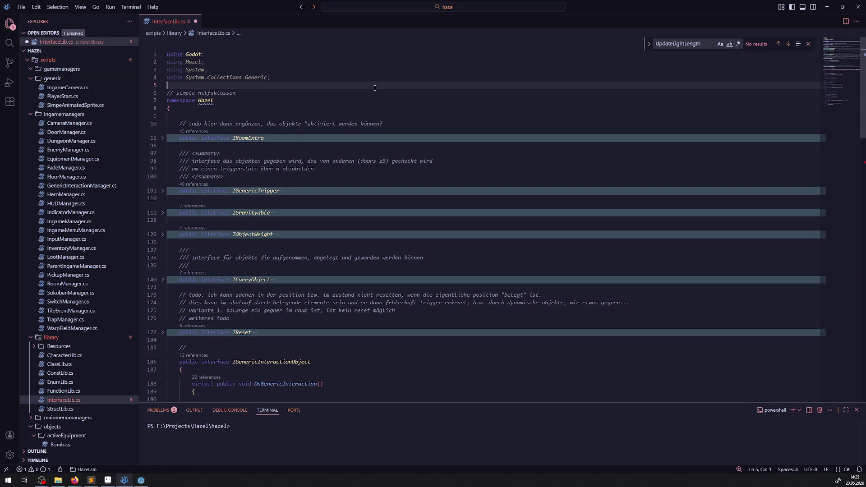
{"action": "key", "text": "ctrl+s"}
{"action": "scroll", "coordinate": [399, 115], "scroll_direction": "down", "scroll_amount": 10}
{"action": "scroll", "coordinate": [413, 128], "scroll_direction": "down", "scroll_amount": 10}
{"action": "scroll", "coordinate": [413, 128], "scroll_direction": "up", "scroll_amount": 8}
{"action": "scroll", "coordinate": [460, 163], "scroll_direction": "up", "scroll_amount": 5}
{"action": "scroll", "coordinate": [507, 196], "scroll_direction": "up", "scroll_amount": 8}
{"action": "scroll", "coordinate": [555, 232], "scroll_direction": "up", "scroll_amount": 5}
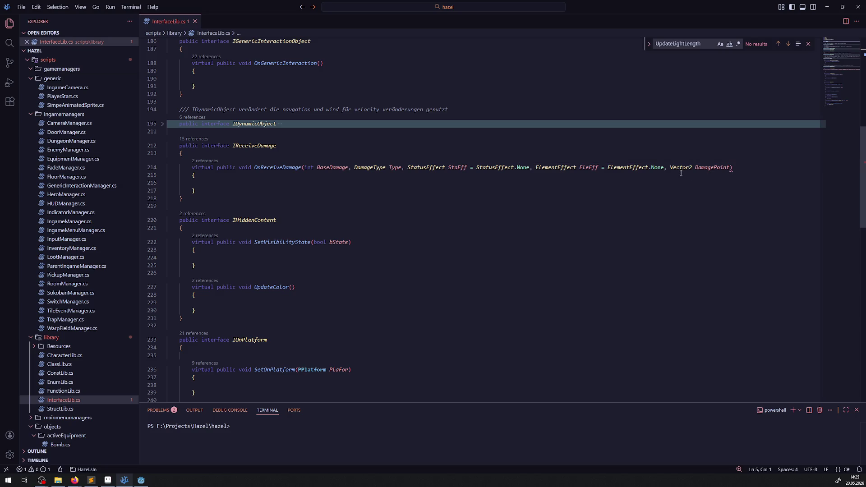
Step: Give the DamagePoint parameter on line 214 a default value of Vector2.Zero
{"action": "left_click", "coordinate": [667, 167]}
{"action": "left_click_drag", "start_coordinate": [668, 167], "coordinate": [730, 166]}
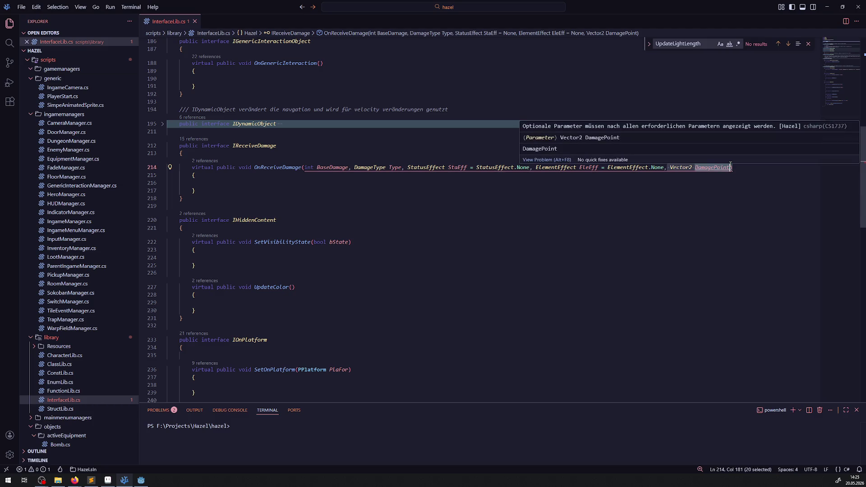
{"action": "key", "text": "Right"}
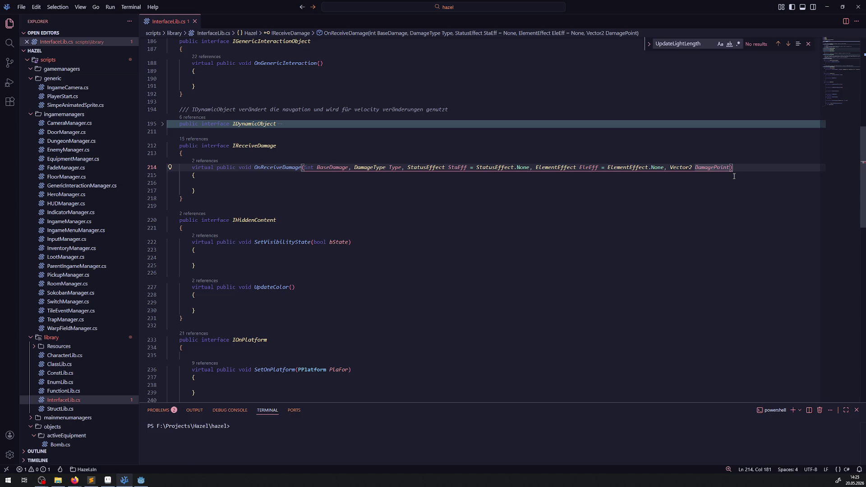
{"action": "type", "text": "= Vector2.Zero"}
{"action": "key", "text": "ctrl+s"}
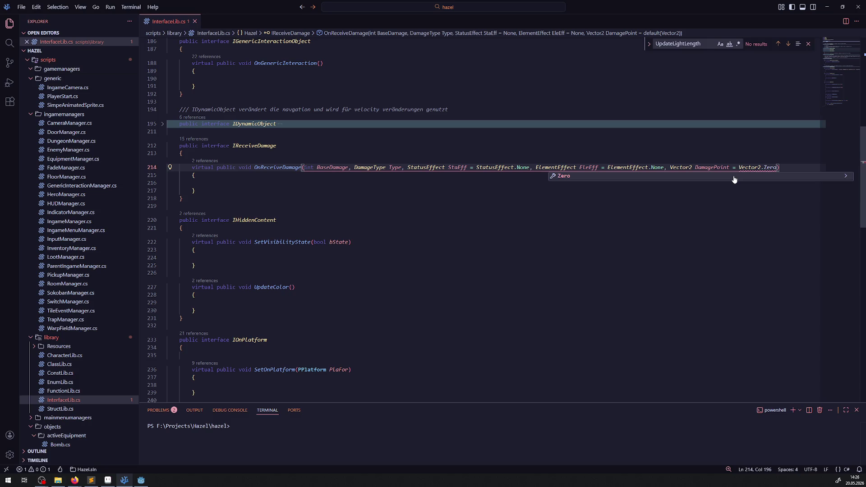
{"action": "left_click", "coordinate": [719, 197]}
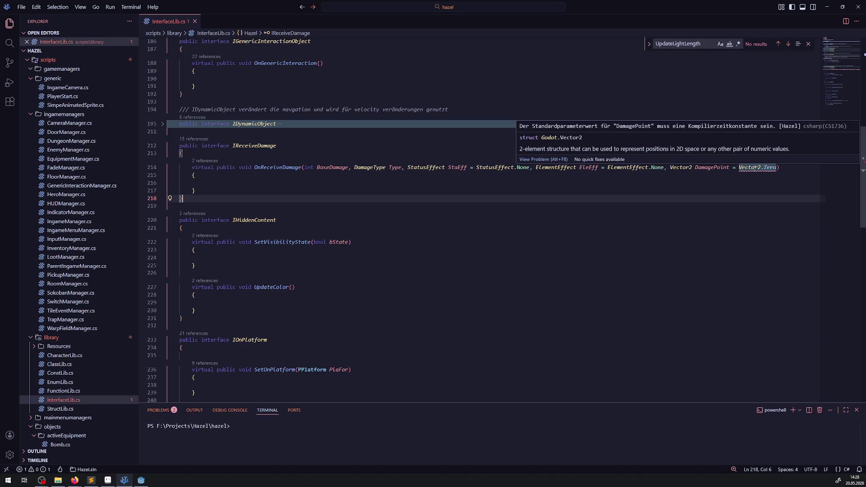
{"action": "key", "text": "Up"}
{"action": "key", "text": "Up"}
{"action": "key", "text": "Up"}
{"action": "key", "text": "End"}
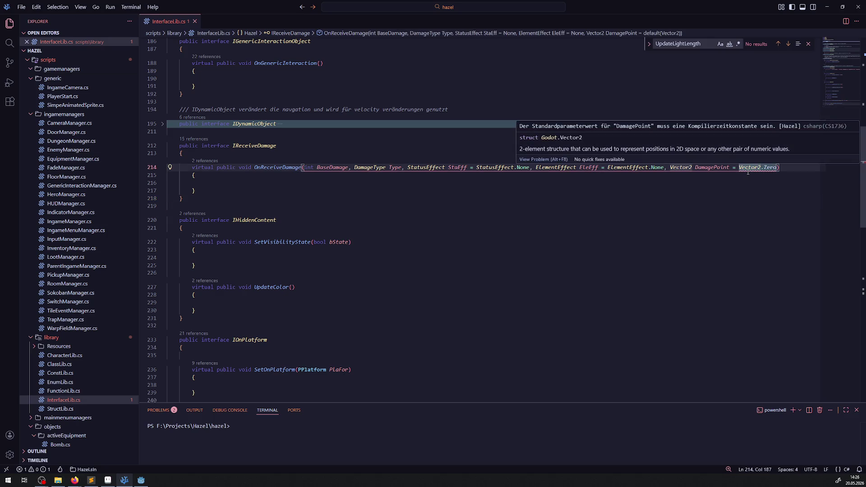
Step: Change the DamagePoint default from Vector2.Zero to new Vector2()
{"action": "left_click", "coordinate": [740, 167]}
{"action": "type", "text": "new"}
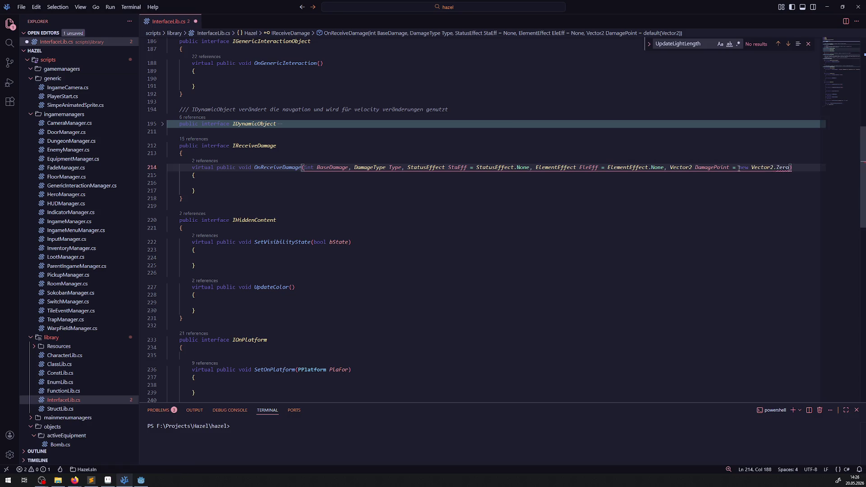
{"action": "left_click", "coordinate": [789, 167]}
{"action": "key", "text": "BackSpace"}
{"action": "key", "text": "BackSpace"}
{"action": "key", "text": "BackSpace"}
{"action": "type", "text": "()"}
{"action": "key", "text": "Left"}
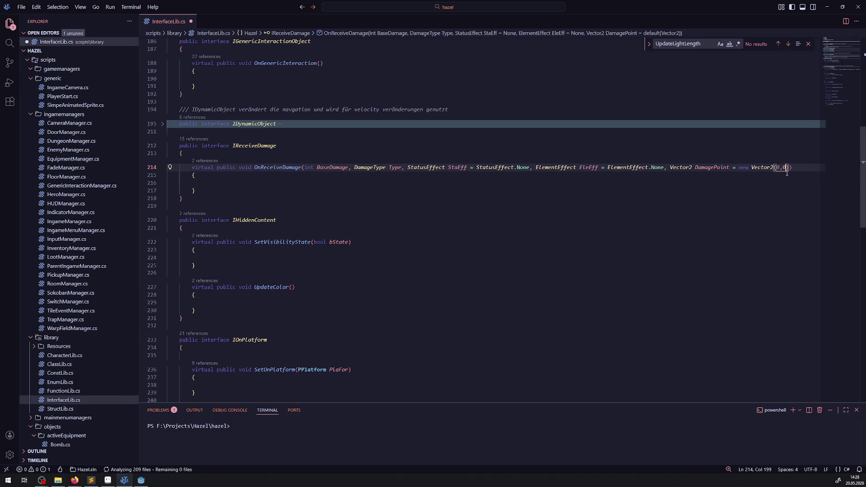
{"action": "type", "text": "0,0"}
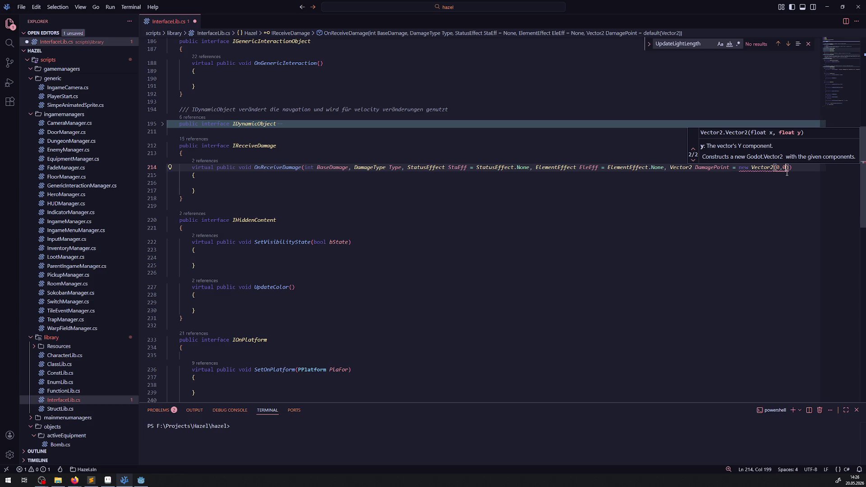
{"action": "key", "text": "BackSpace"}
{"action": "key", "text": "BackSpace"}
{"action": "key", "text": "BackSpace"}
{"action": "type", "text": "1"}
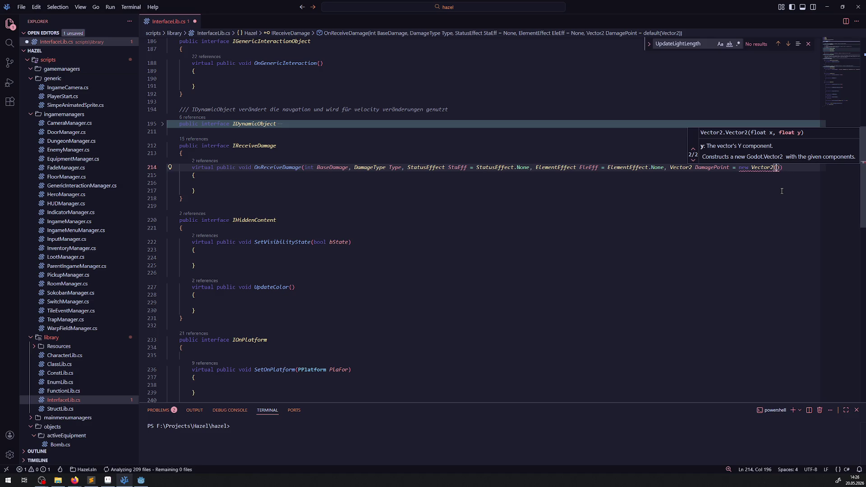
{"action": "type", "text": ", 1"}
{"action": "key", "text": "BackSpace"}
{"action": "key", "text": "BackSpace"}
{"action": "key", "text": "BackSpace"}
{"action": "key", "text": "ctrl+Left"}
{"action": "key", "text": "ctrl+Left"}
{"action": "key", "text": "ctrl+Right"}
{"action": "key", "text": "Right"}
{"action": "type", "text": "0,0"}
{"action": "key", "text": "BackSpace"}
{"action": "key", "text": "BackSpace"}
{"action": "key", "text": "BackSpace"}
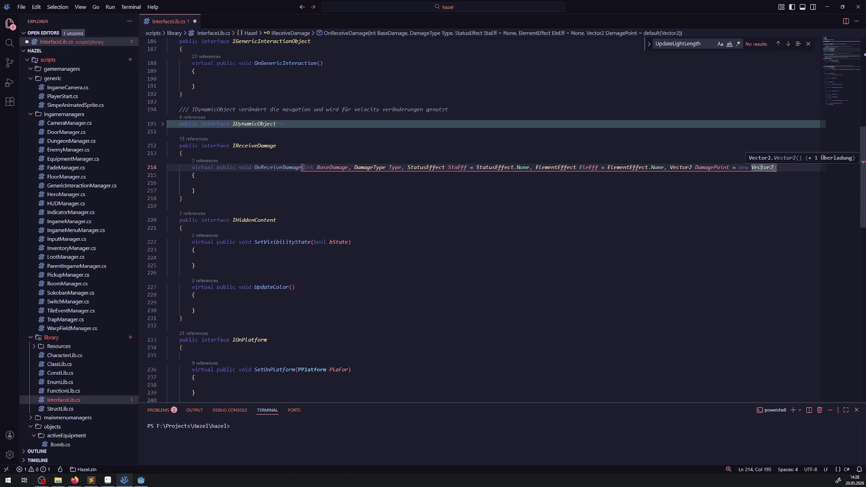
{"action": "key", "text": "Down"}
{"action": "key", "text": "Down"}
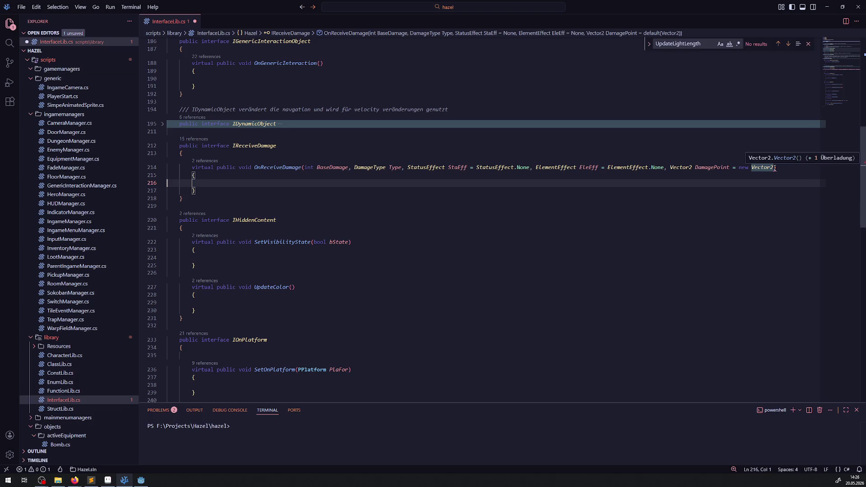
{"action": "key", "text": "Up"}
{"action": "key", "text": "Up"}
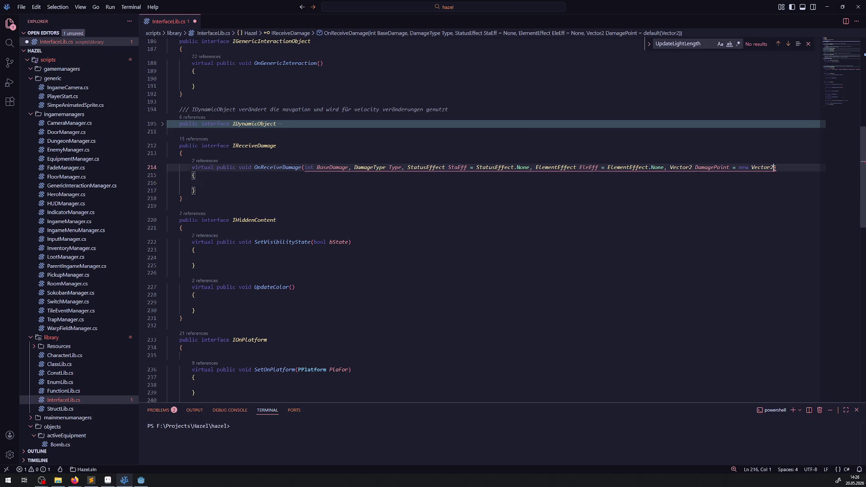
{"action": "type", "text": "("}
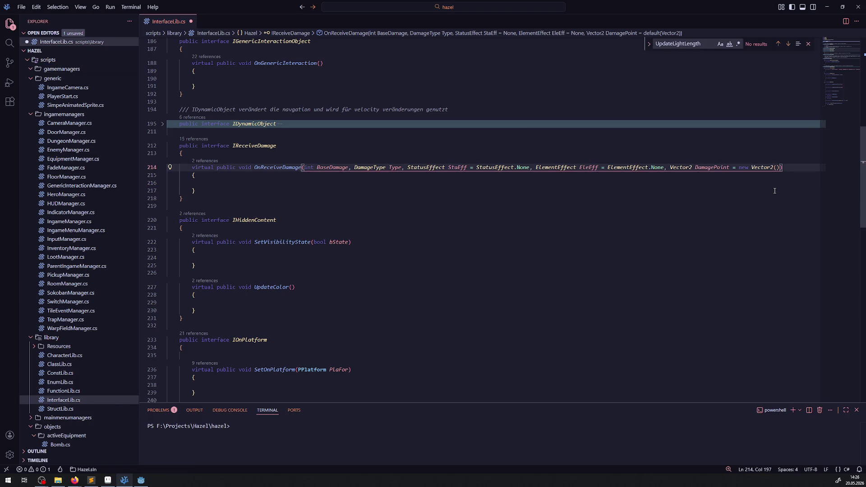
{"action": "left_click", "coordinate": [777, 183]}
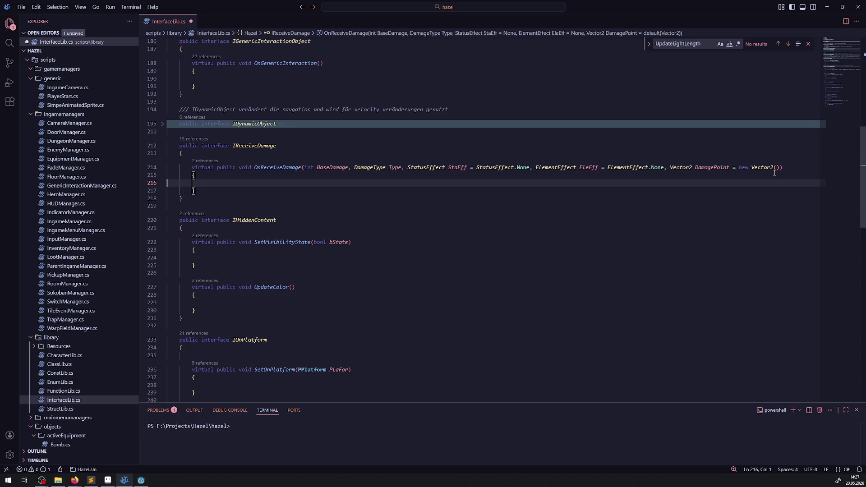
Step: Build the project in Godot, acknowledge the compile-time-constant build error and return to VS Code
{"action": "key", "text": "alt+Tab"}
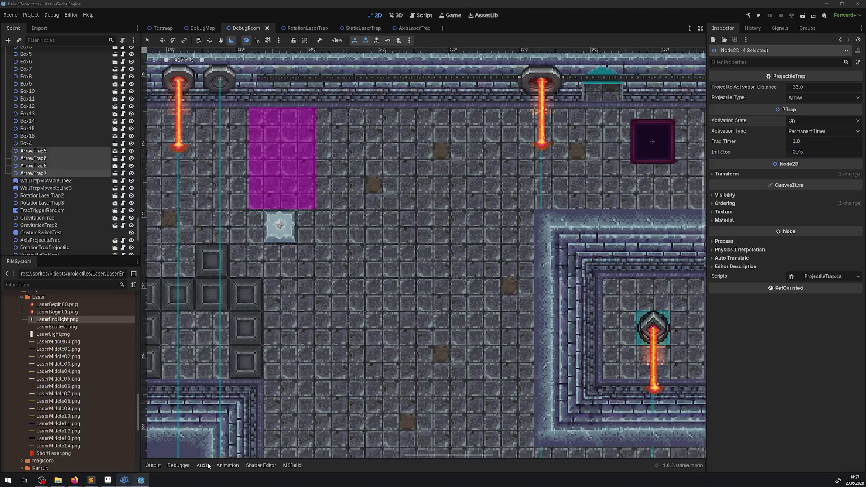
{"action": "left_click", "coordinate": [748, 15]}
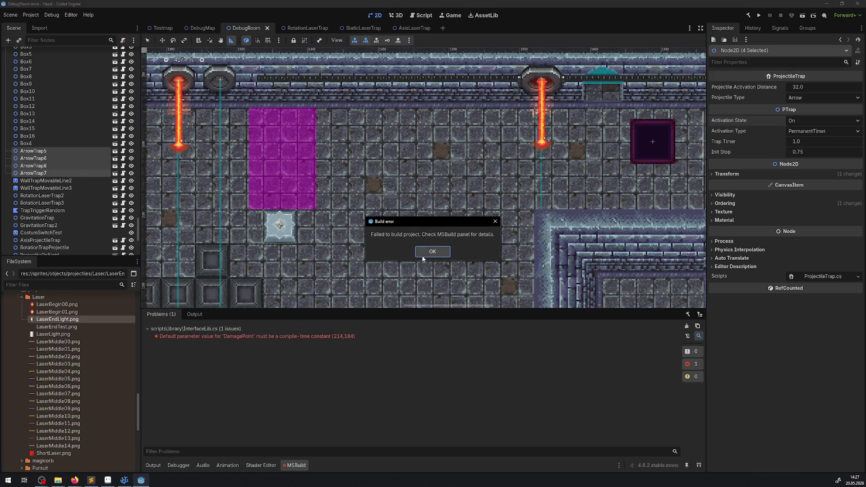
{"action": "left_click", "coordinate": [424, 252]}
{"action": "key", "text": "alt+Tab"}
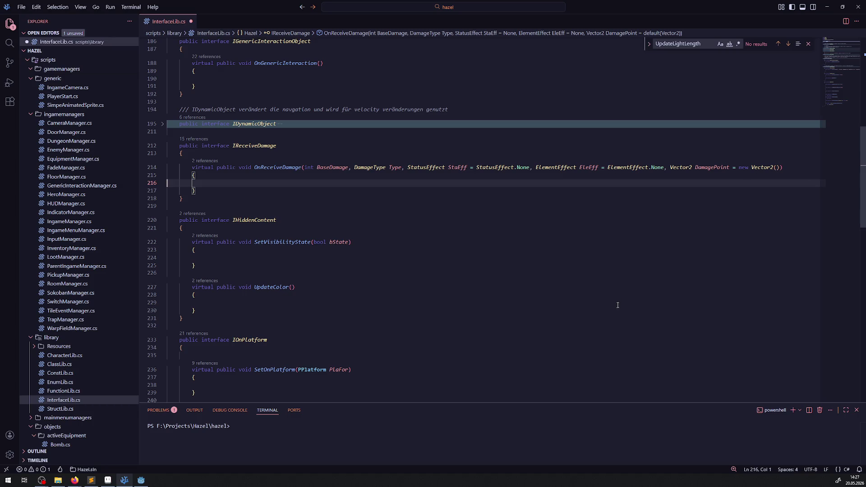
Step: Save InterfaceLib.cs with the new Vector2() default and rebuild the project in Godot
{"action": "left_click", "coordinate": [807, 43]}
{"action": "left_click", "coordinate": [543, 200]}
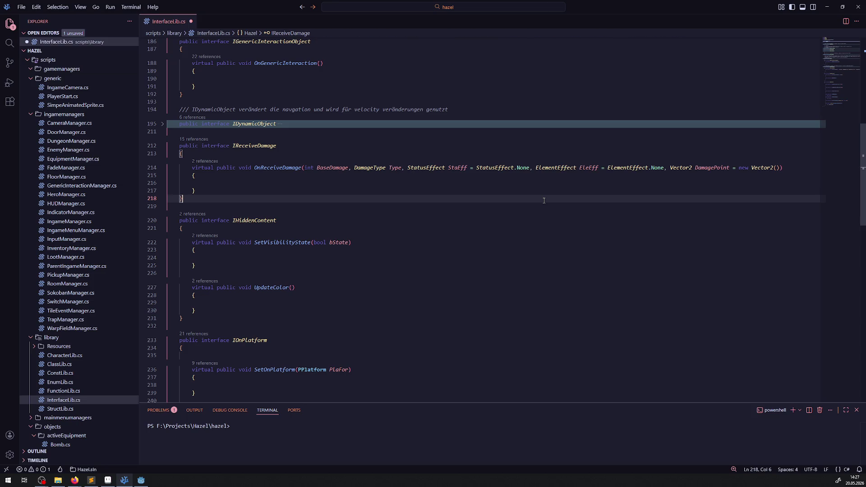
{"action": "key", "text": "ctrl+s"}
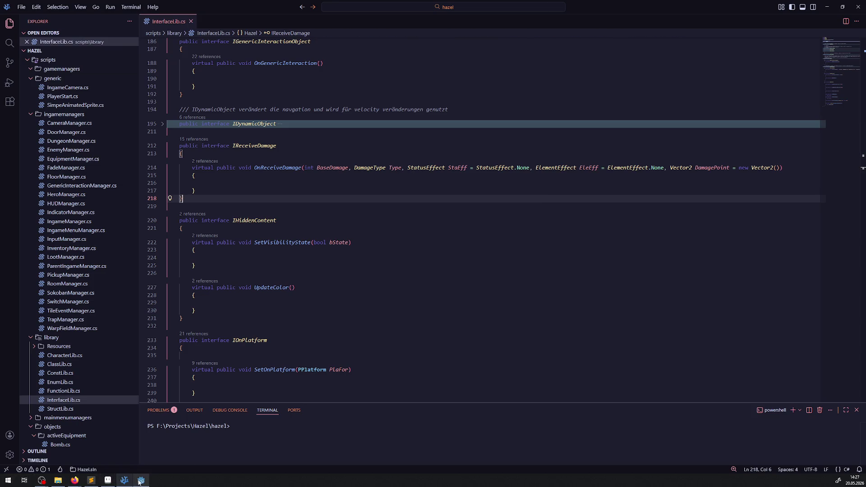
{"action": "left_click", "coordinate": [140, 481]}
{"action": "left_click", "coordinate": [758, 17]}
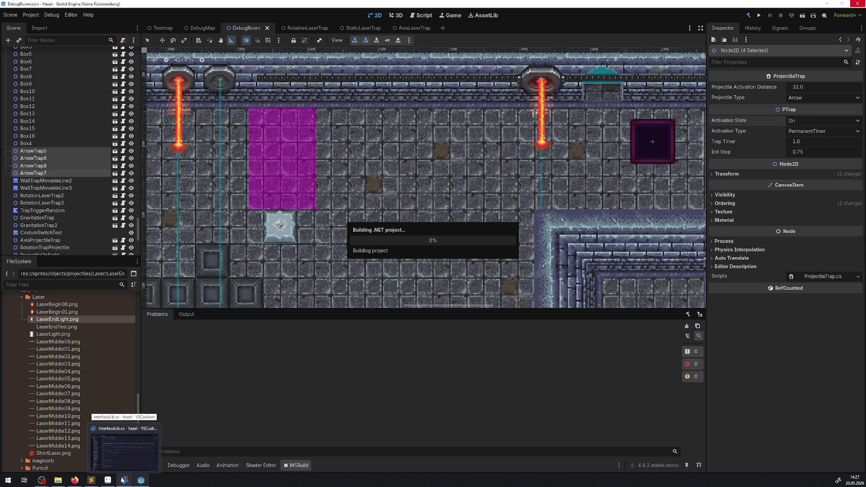
Step: Return to InterfaceLib.cs in VSCodium and select the OnReceiveDamage name on its declaration line
{"action": "left_click", "coordinate": [124, 479]}
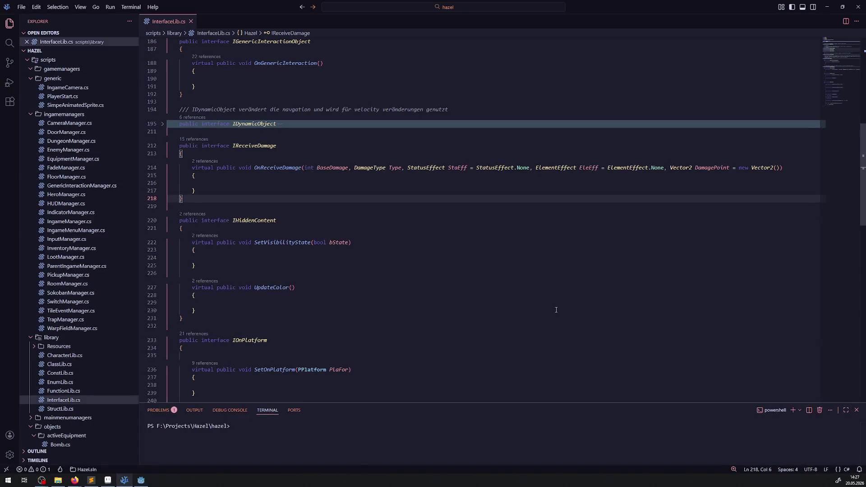
{"action": "left_click", "coordinate": [717, 168]}
{"action": "left_click", "coordinate": [203, 183]}
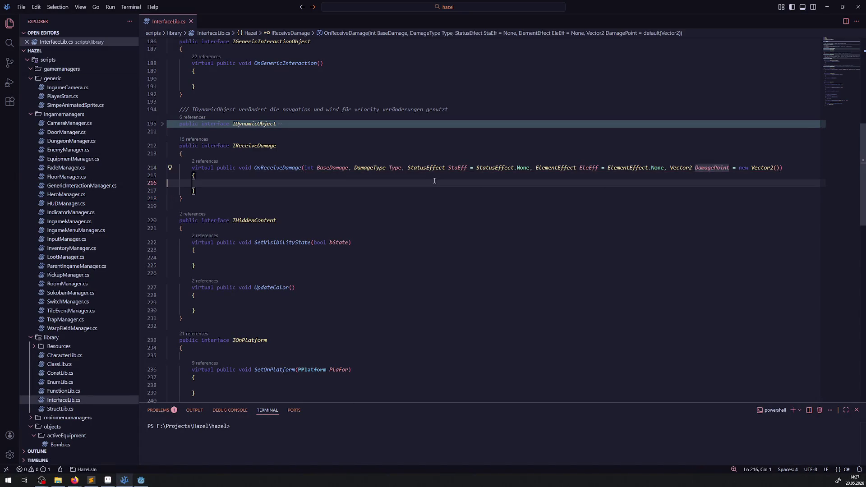
{"action": "left_click_drag", "start_coordinate": [183, 167], "coordinate": [800, 168]}
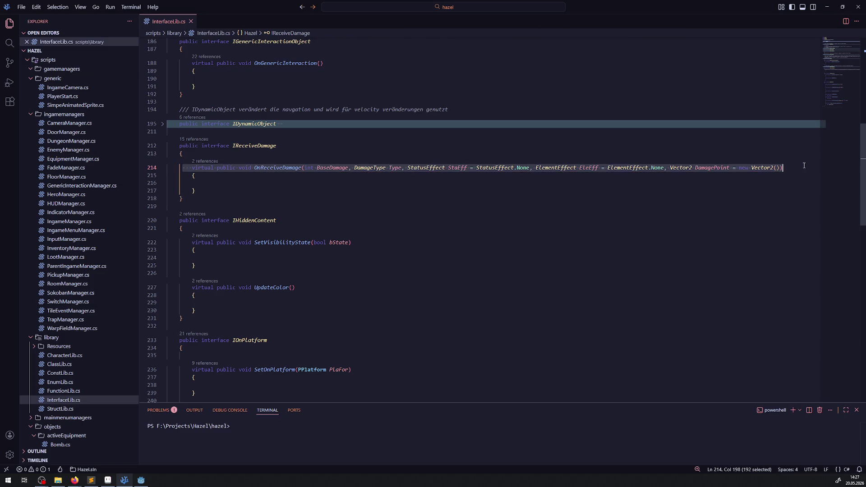
{"action": "double_click", "coordinate": [277, 168]}
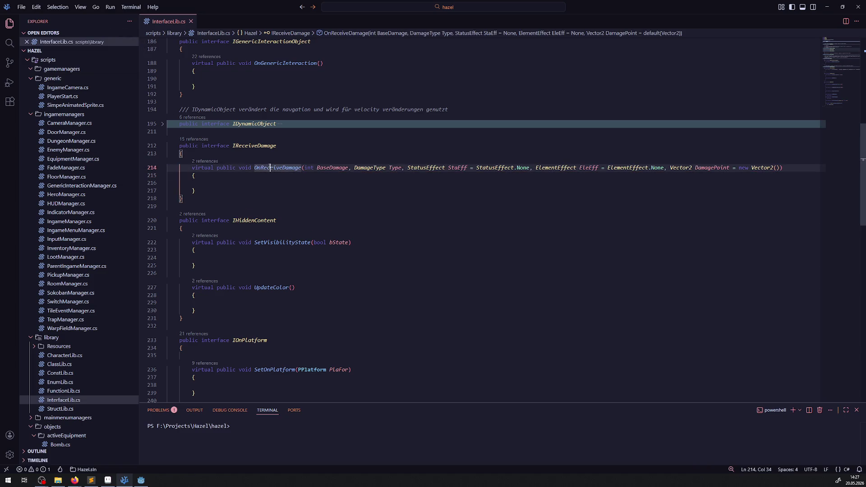
Step: Search the project for OnReceiveDamage and paste the DamagePoint parameter into LeaveTrigger, TimeSwitch and LinkedSwitch
{"action": "left_click", "coordinate": [10, 42]}
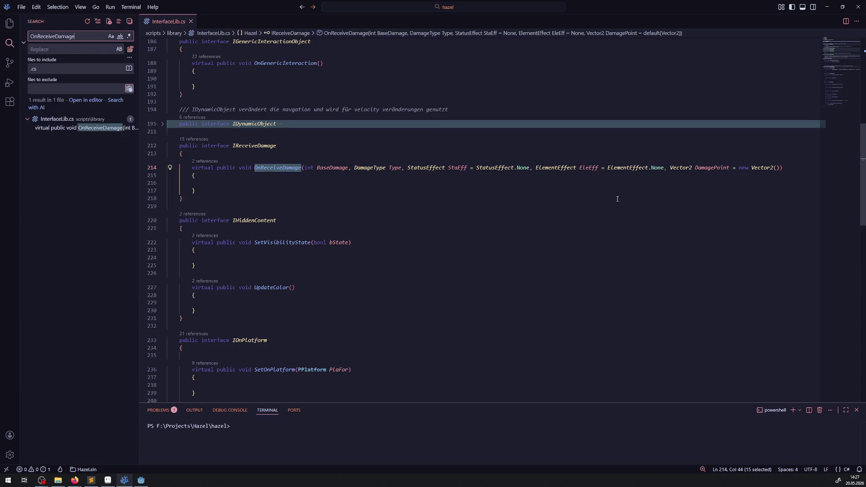
{"action": "left_click_drag", "start_coordinate": [664, 167], "coordinate": [784, 168]}
{"action": "key", "text": "ctrl+c"}
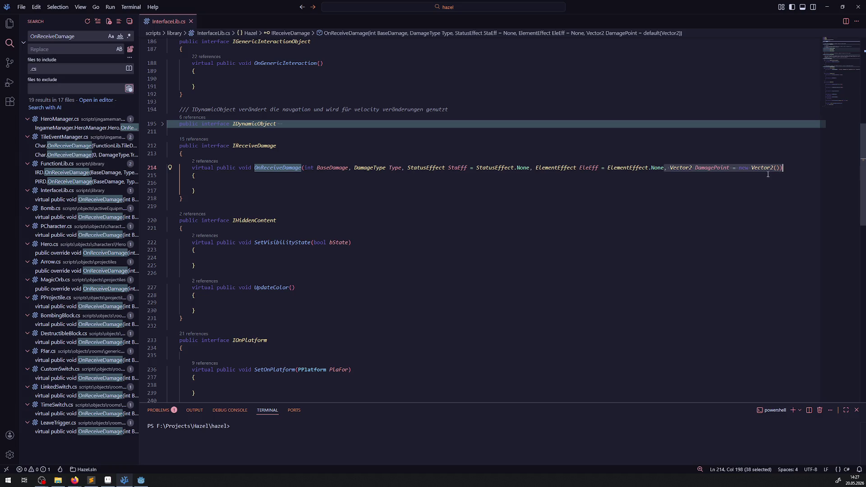
{"action": "left_click", "coordinate": [95, 431]}
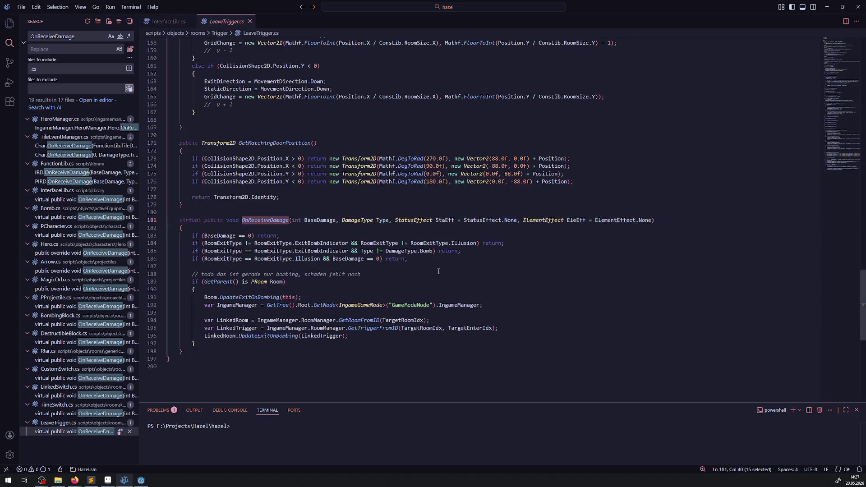
{"action": "left_click", "coordinate": [652, 233]}
{"action": "key", "text": "ctrl+v"}
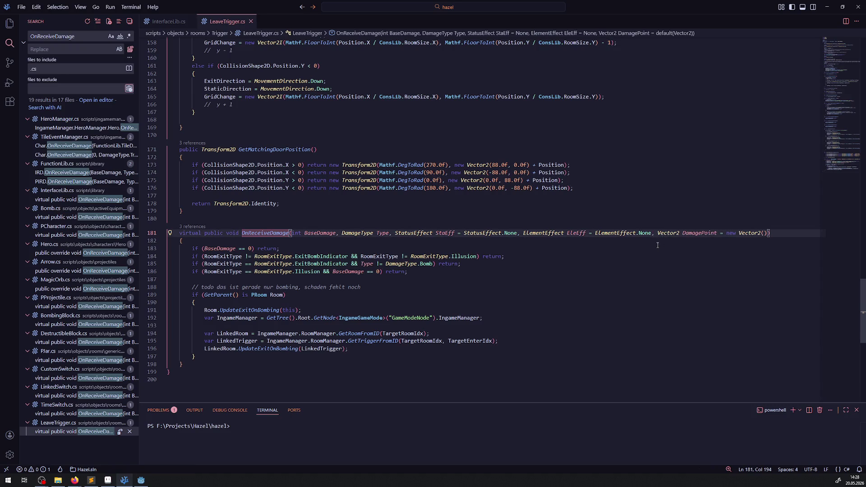
{"action": "left_click", "coordinate": [73, 413]}
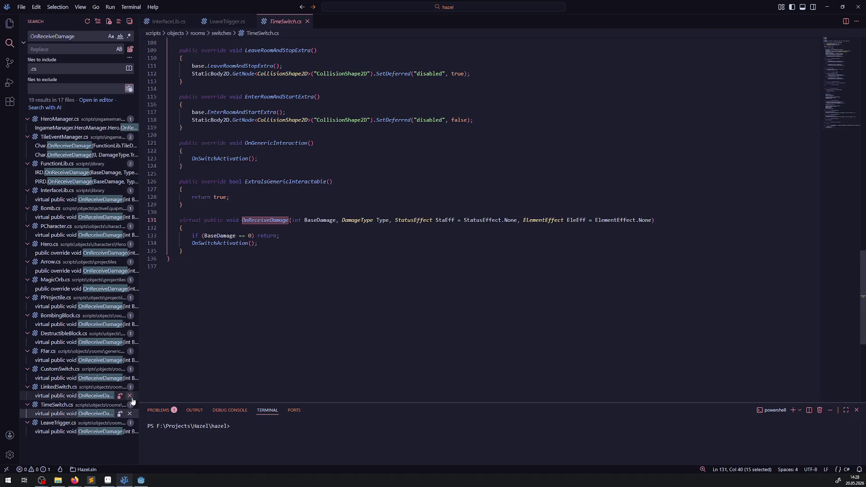
{"action": "left_click", "coordinate": [651, 252]}
{"action": "key", "text": "ctrl+v"}
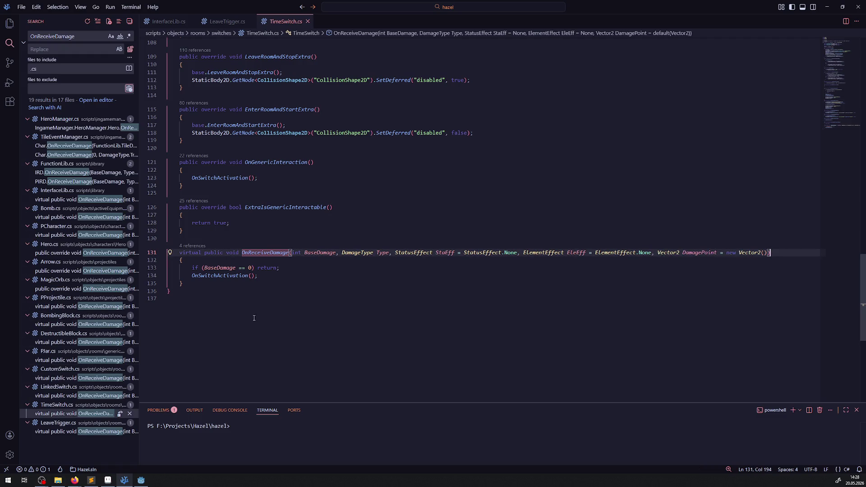
{"action": "left_click", "coordinate": [95, 395]}
{"action": "left_click", "coordinate": [654, 239]}
{"action": "key", "text": "ctrl+v"}
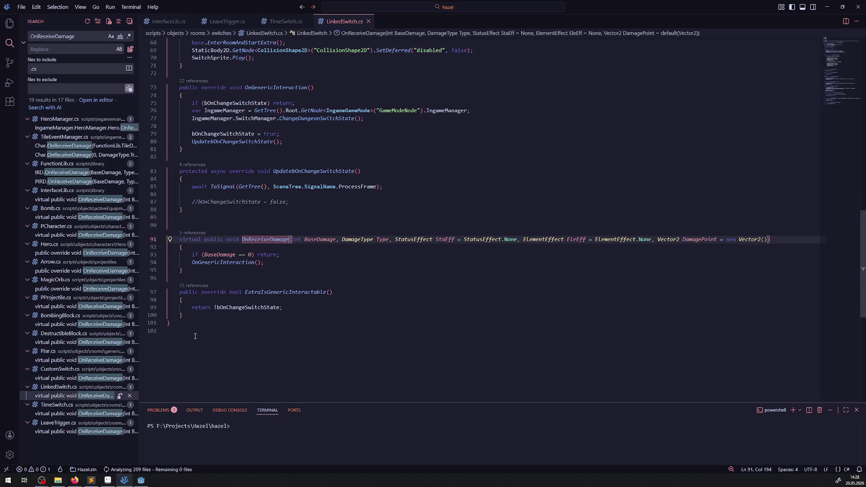
Step: Add the DamagePoint parameter to OnReceiveDamage in CustomSwitch (saved), Plar and DestructibleBlock
{"action": "left_click", "coordinate": [60, 378]}
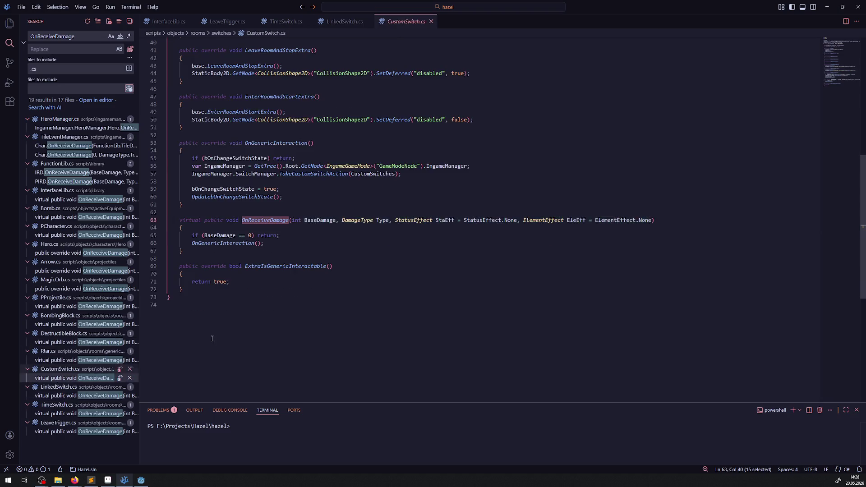
{"action": "left_click", "coordinate": [651, 246]}
{"action": "key", "text": "ctrl+v"}
{"action": "key", "text": "ctrl+s"}
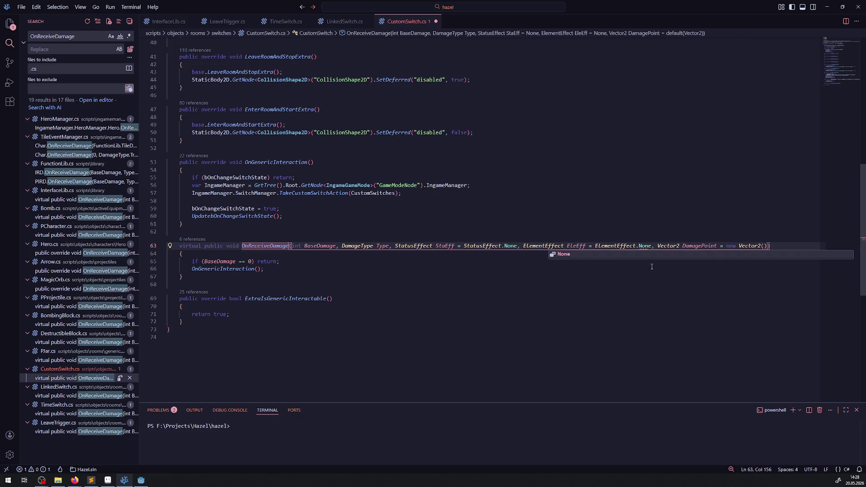
{"action": "left_click", "coordinate": [59, 363]}
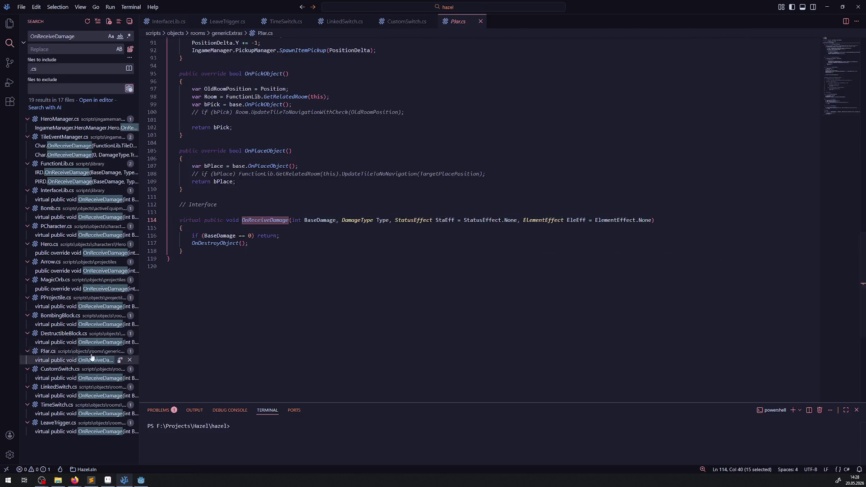
{"action": "left_click", "coordinate": [662, 241]}
{"action": "key", "text": "ctrl+v"}
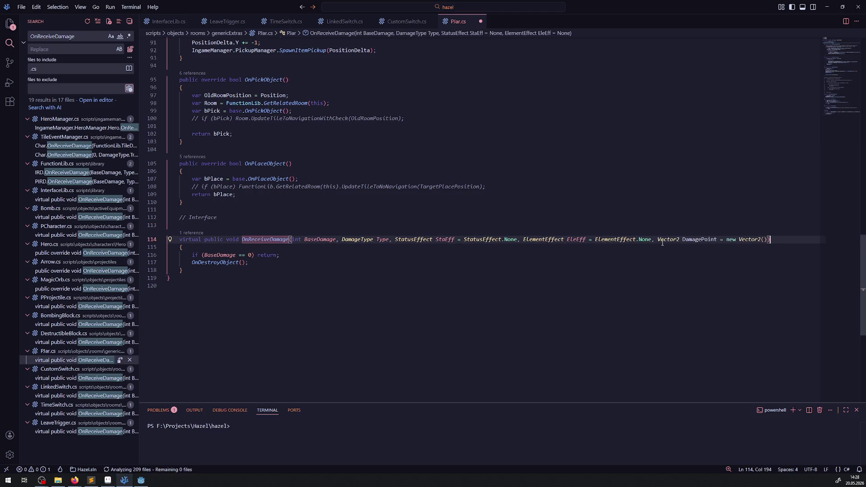
{"action": "left_click", "coordinate": [80, 342]}
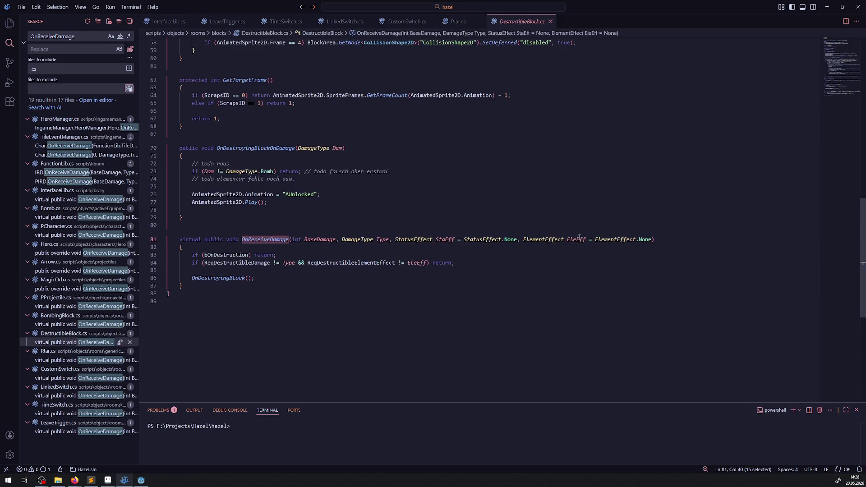
{"action": "left_click", "coordinate": [671, 240]}
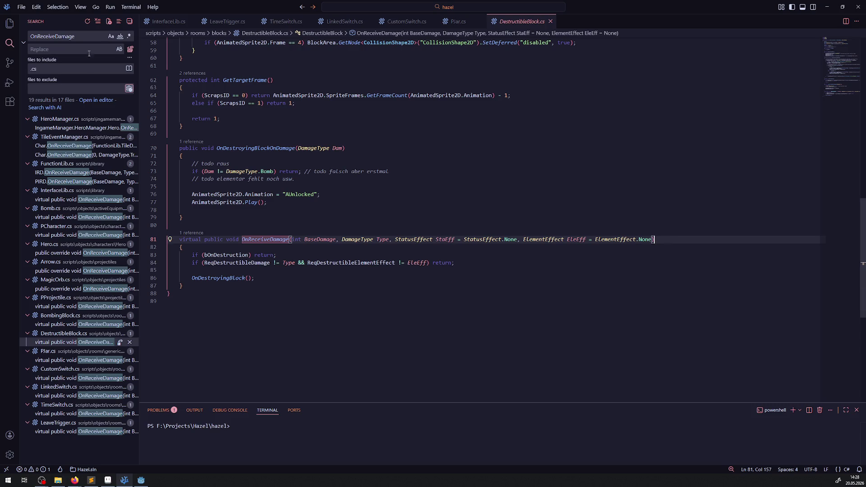
{"action": "key", "text": "ctrl+v"}
Step: Copy DestructibleBlock's full updated signature line into the search Replace field
{"action": "mouse_move", "coordinate": [770, 239]}
{"action": "left_mouse_down"}
{"action": "mouse_move", "coordinate": [167, 224]}
{"action": "mouse_move", "coordinate": [170, 240]}
{"action": "mouse_move", "coordinate": [181, 239]}
{"action": "left_mouse_up"}
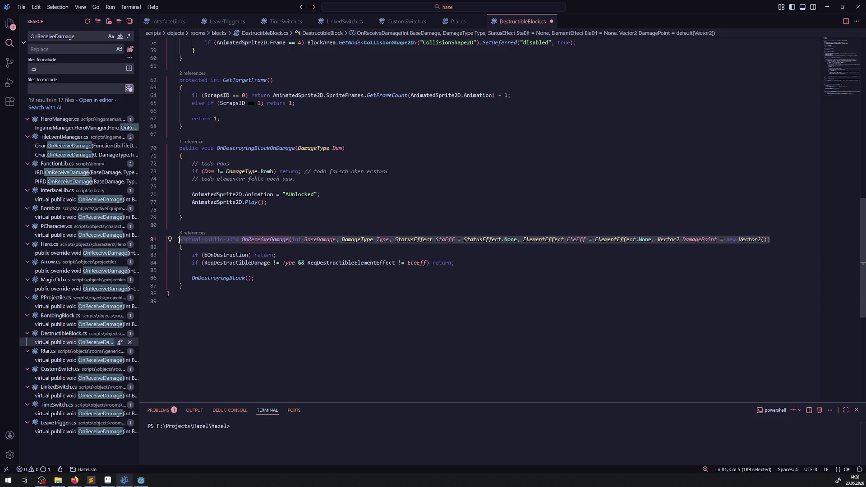
{"action": "left_click", "coordinate": [74, 50]}
{"action": "type", "text": "virtual public void OnReceiveDamage(int BaseDamage, DamageType Type, StatusEffect StaEff = StatusEffect.None, ElementEffect EleEff = ElementEffect.None, Vector2 DamagePoint = new Vector2())"}
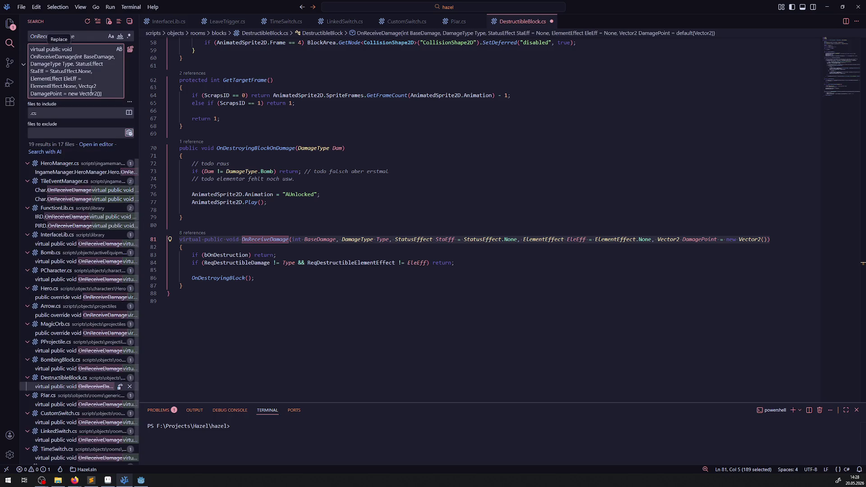
Step: Replace the old OnReceiveDamage signature with the DamagePoint version in Bomb, PCharacter, PProjectile and BombingBlock at once
{"action": "mouse_move", "coordinate": [75, 387]}
{"action": "left_click", "coordinate": [67, 368]}
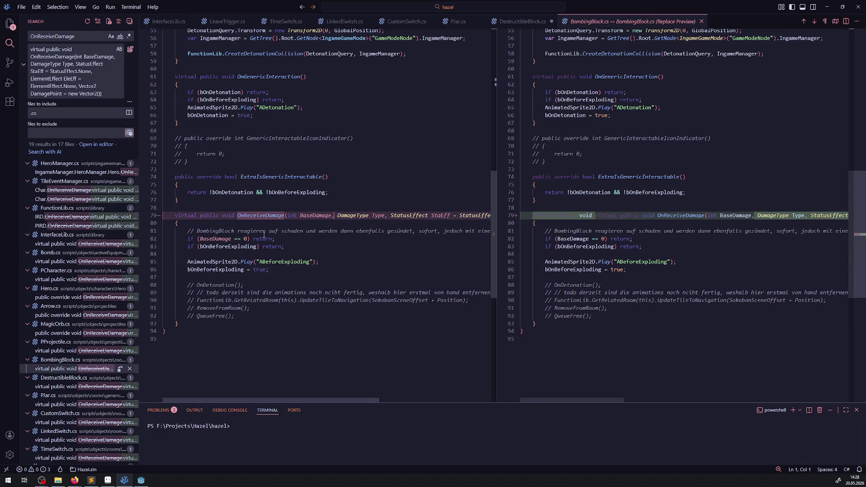
{"action": "left_click_drag", "start_coordinate": [496, 196], "coordinate": [682, 198]}
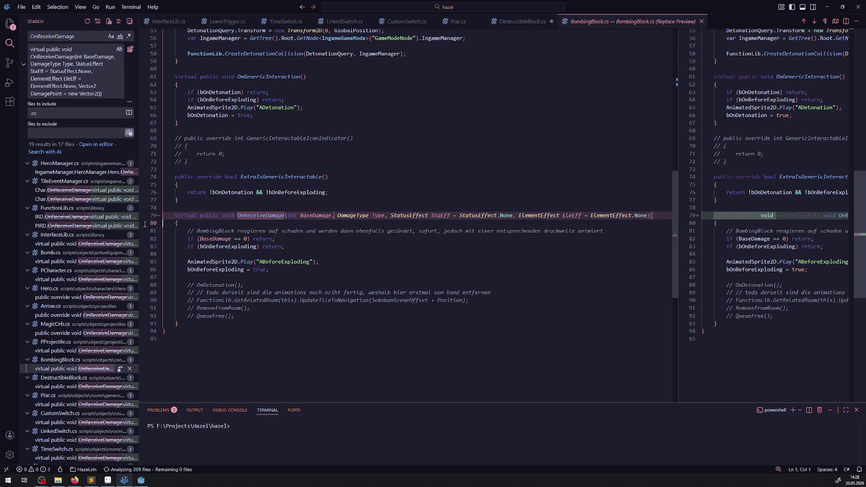
{"action": "left_click", "coordinate": [75, 37]}
{"action": "type", "text": "virtual public void OnReceiveDamage(int BaseDamage, DamageType Type, StatusEffect StaEff = StatusEffect.None, ElementEffect EleEff = ElementEffect.None)"}
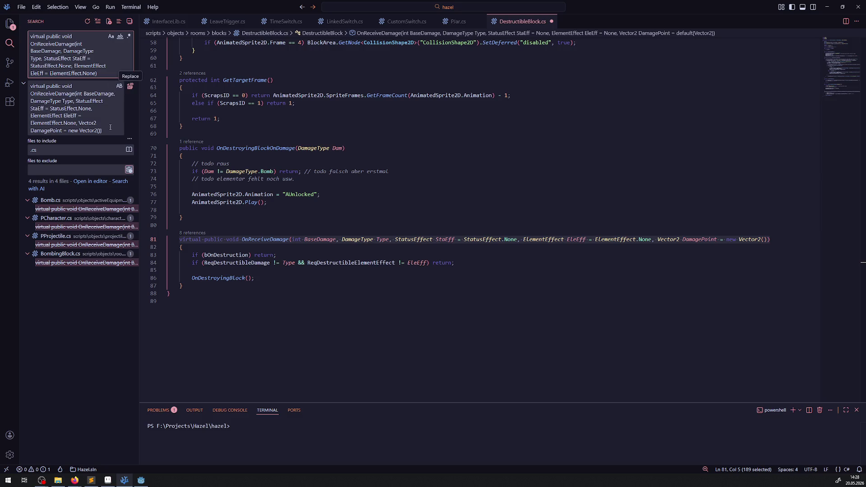
{"action": "left_click", "coordinate": [130, 87]}
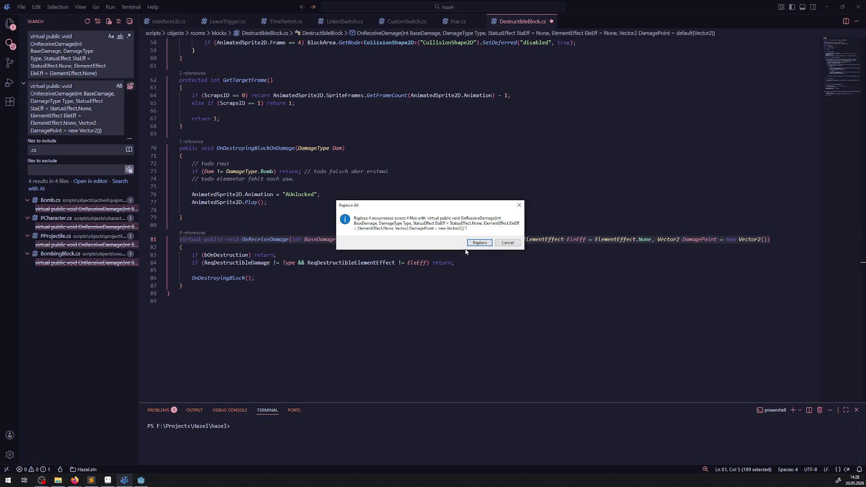
{"action": "left_click", "coordinate": [479, 242]}
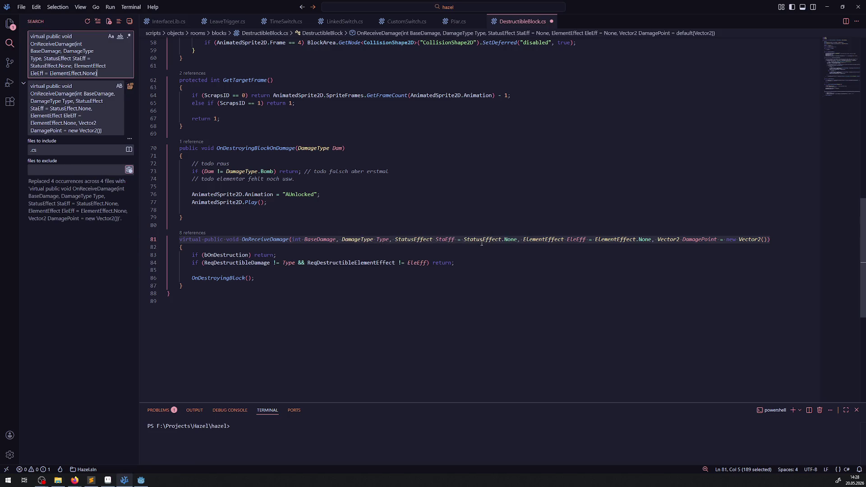
{"action": "left_click", "coordinate": [471, 275]}
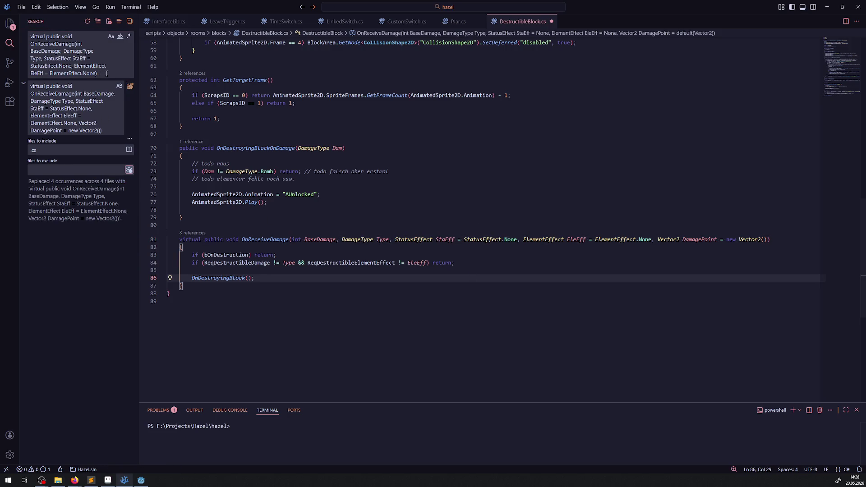
Step: Search 'virtual public void OnReceiveDamage(int' and check the InterfaceLib, Bomb, PCharacter, PProjectile and BombingBlock declarations
{"action": "key", "text": "ctrl+shift+f"}
{"action": "type", "text": "virtual public void OnReceiveDamage(int"}
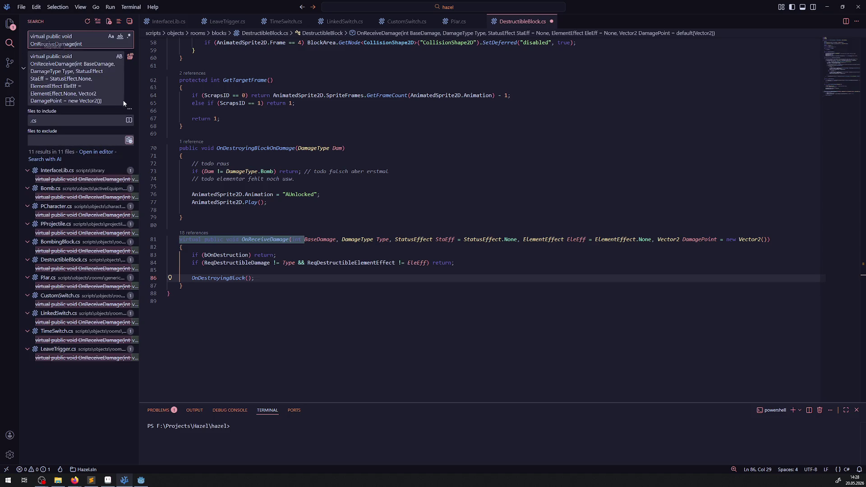
{"action": "left_click", "coordinate": [111, 101]}
{"action": "key", "text": "ctrl+a"}
{"action": "key", "text": "BackSpace"}
{"action": "left_click", "coordinate": [79, 136]}
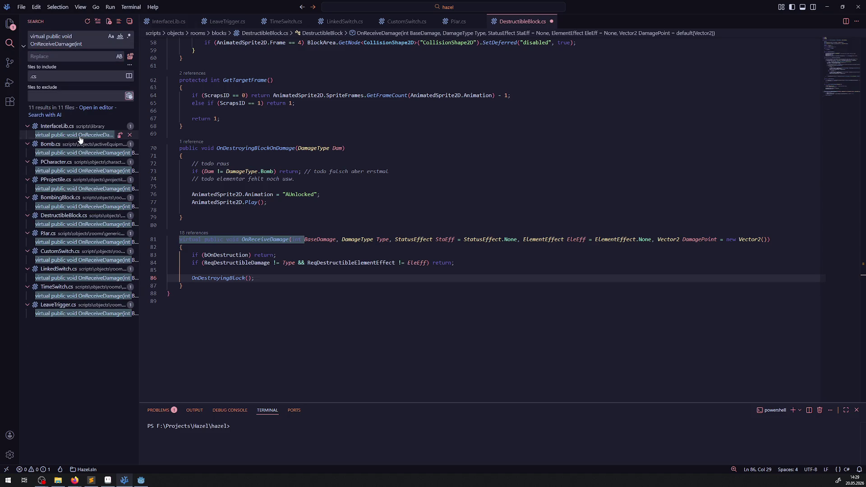
{"action": "left_click", "coordinate": [78, 153]}
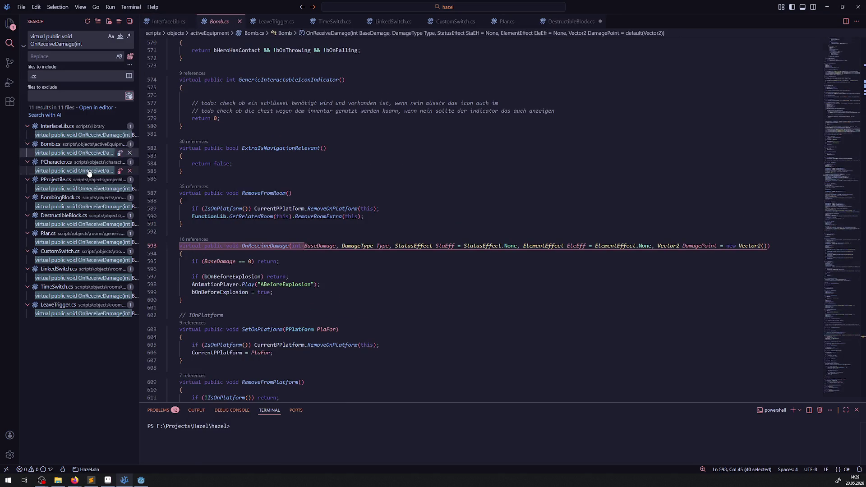
{"action": "left_click", "coordinate": [88, 172]}
{"action": "left_click", "coordinate": [86, 189]}
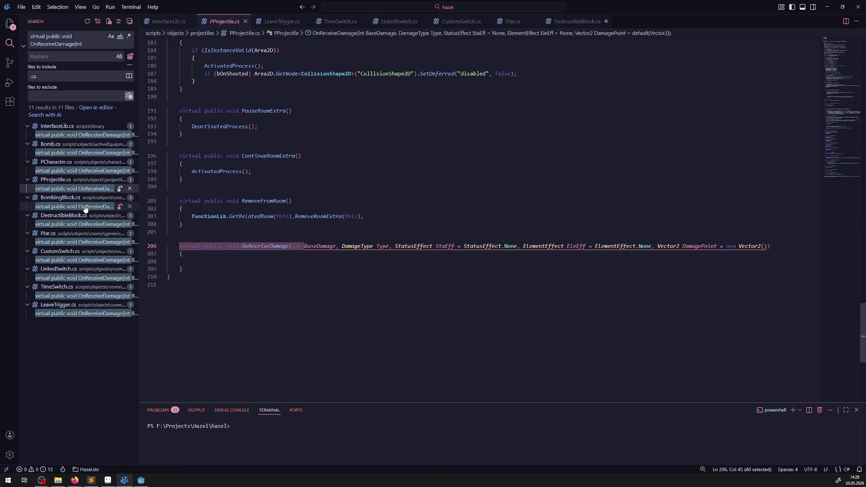
{"action": "left_click", "coordinate": [87, 207]}
Step: Check the DestructibleBlock, Plar, CustomSwitch, LinkedSwitch and LeaveTrigger declarations, then build in Godot
{"action": "left_click", "coordinate": [87, 224]}
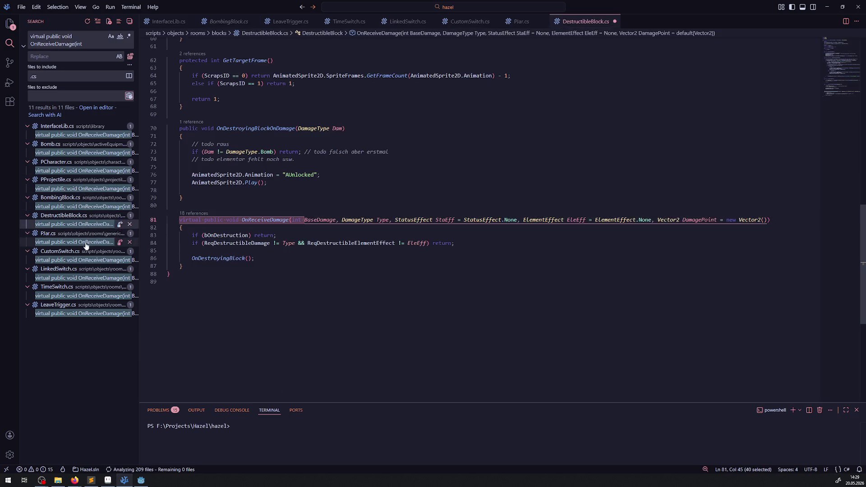
{"action": "left_click", "coordinate": [86, 241]}
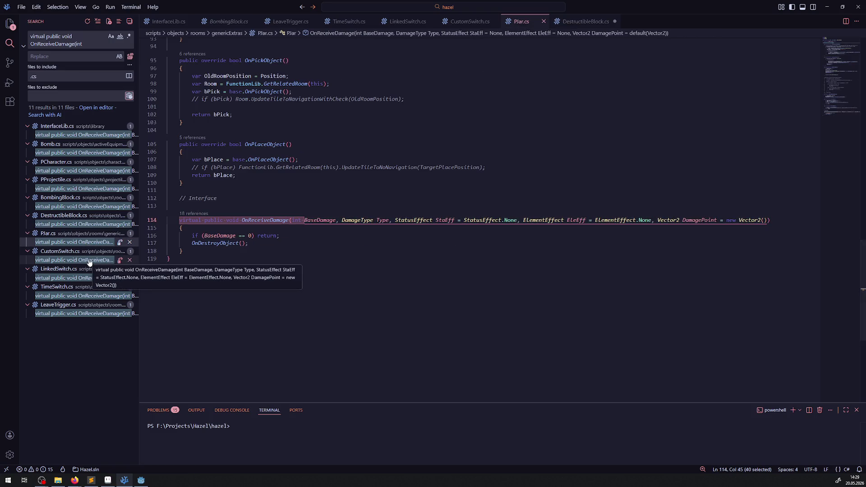
{"action": "left_click", "coordinate": [88, 260]}
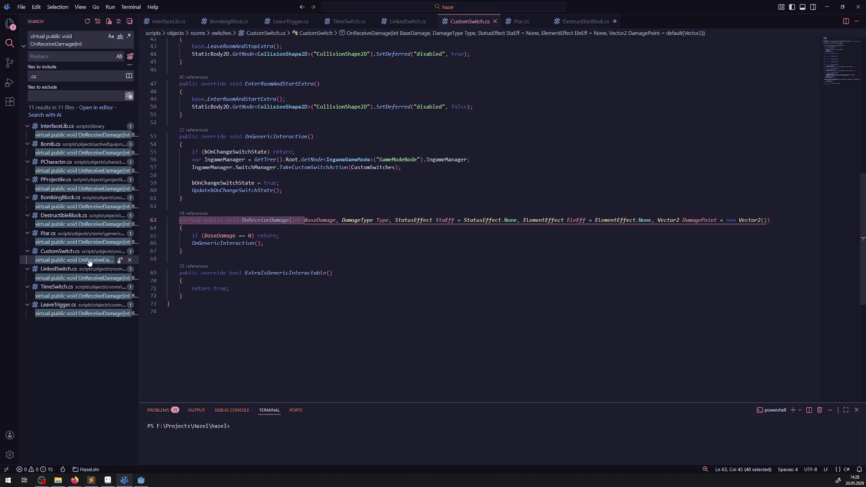
{"action": "left_click", "coordinate": [128, 68]}
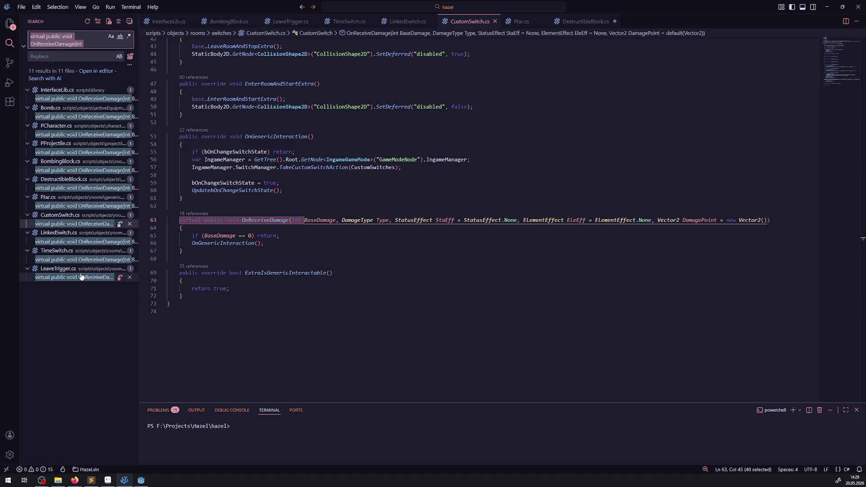
{"action": "left_click", "coordinate": [80, 241]}
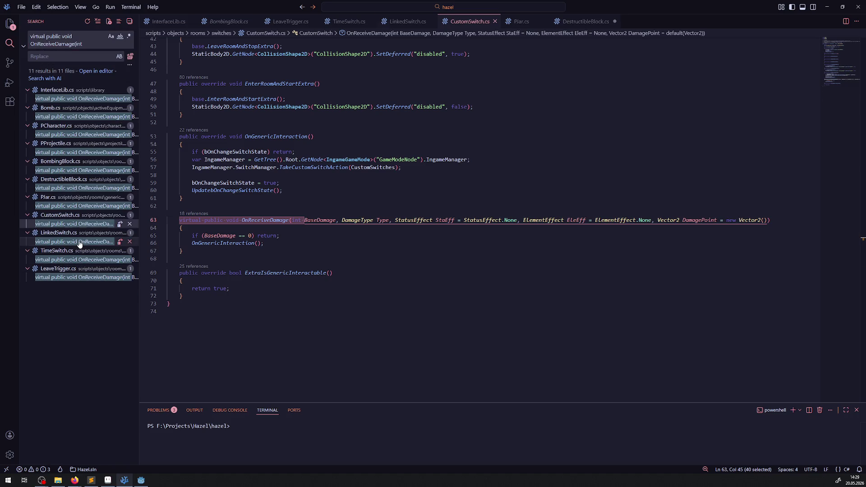
{"action": "left_click", "coordinate": [78, 277]}
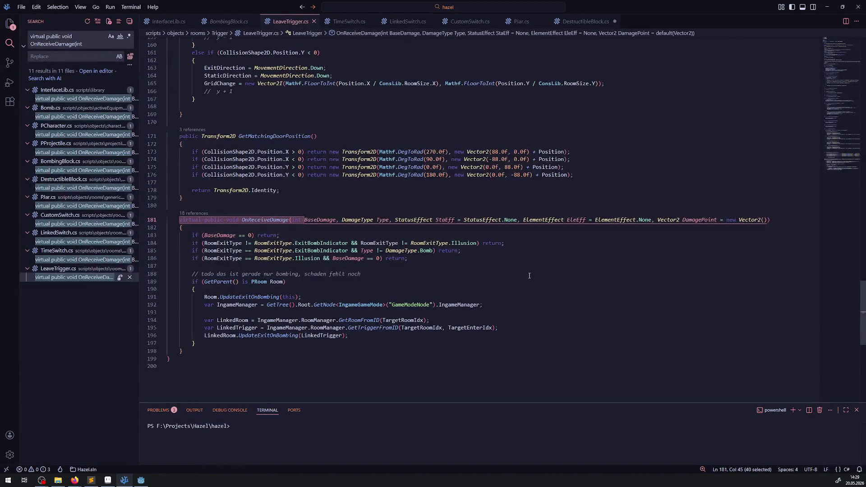
{"action": "key", "text": "alt+Tab"}
{"action": "left_click", "coordinate": [749, 16]}
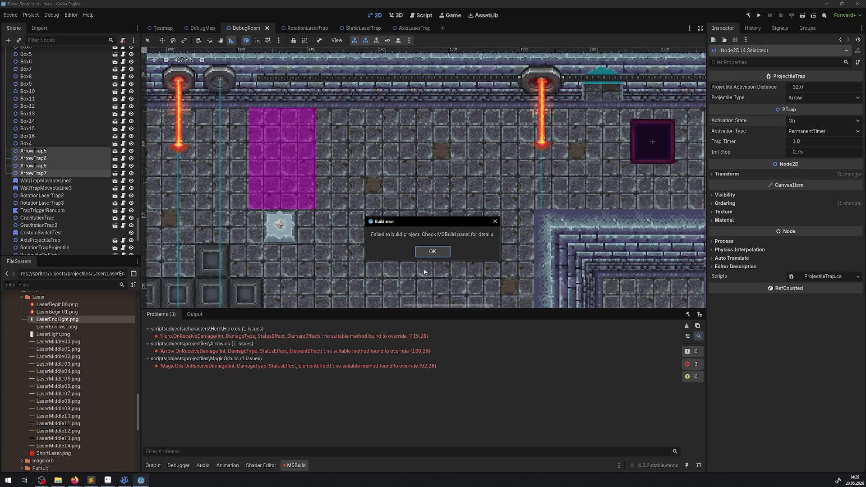
Step: Dismiss the Godot build error about Hero, Arrow and MagicOrb overrides and switch back to VSCodium
{"action": "left_click", "coordinate": [431, 252]}
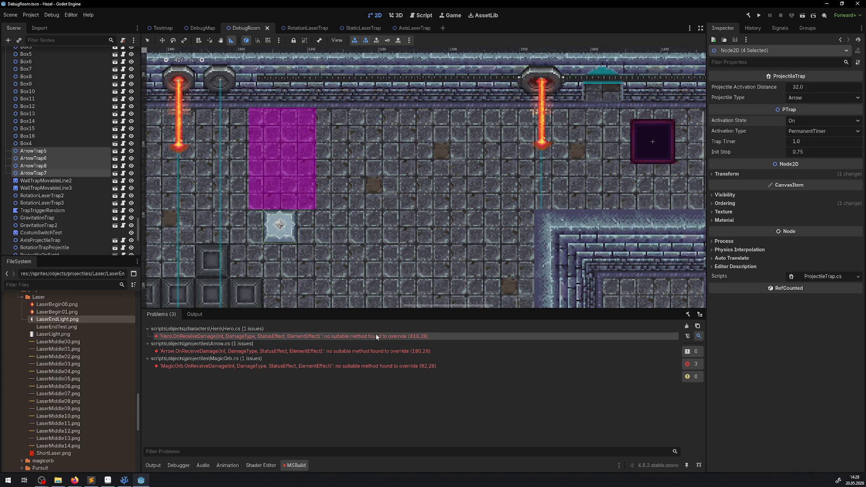
{"action": "left_click", "coordinate": [124, 480]}
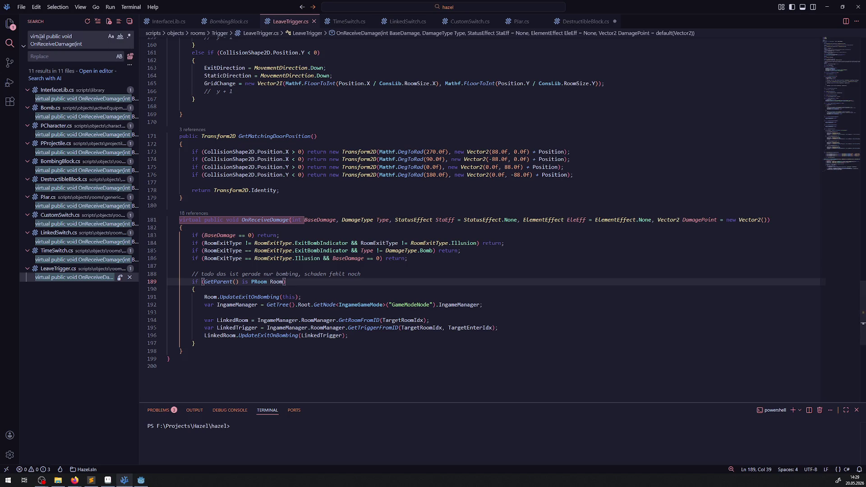
Step: Copy the DamagePoint parameter from InterfaceLib.cs and search for the override OnReceiveDamage declarations
{"action": "left_click", "coordinate": [61, 37]}
{"action": "key", "text": "ctrl+BackSpace"}
{"action": "key", "text": "ctrl+BackSpace"}
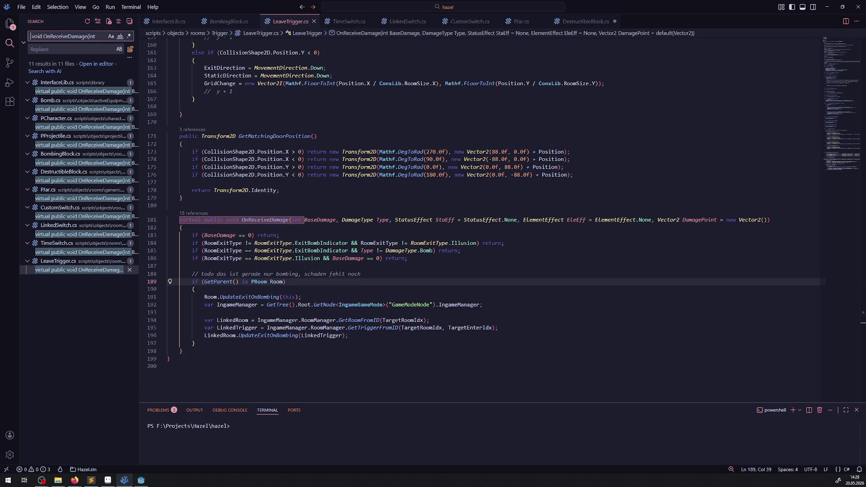
{"action": "left_click", "coordinate": [88, 91]}
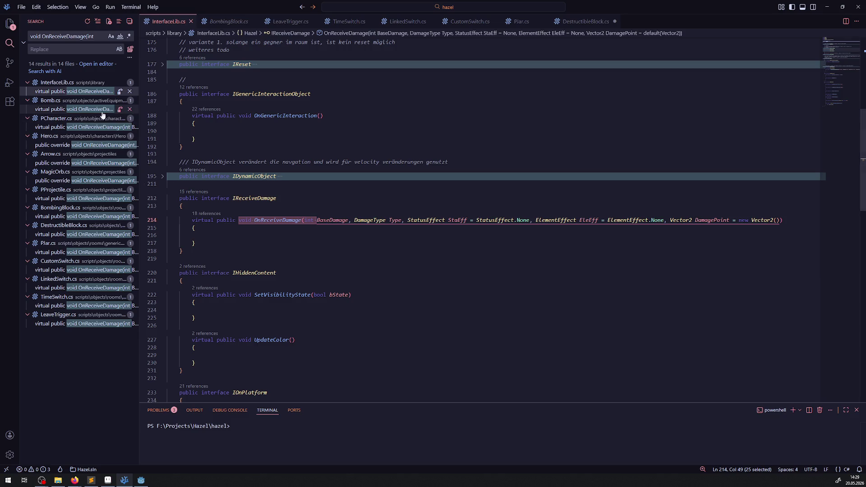
{"action": "left_click_drag", "start_coordinate": [810, 225], "coordinate": [664, 220]}
{"action": "key", "text": "ctrl+c"}
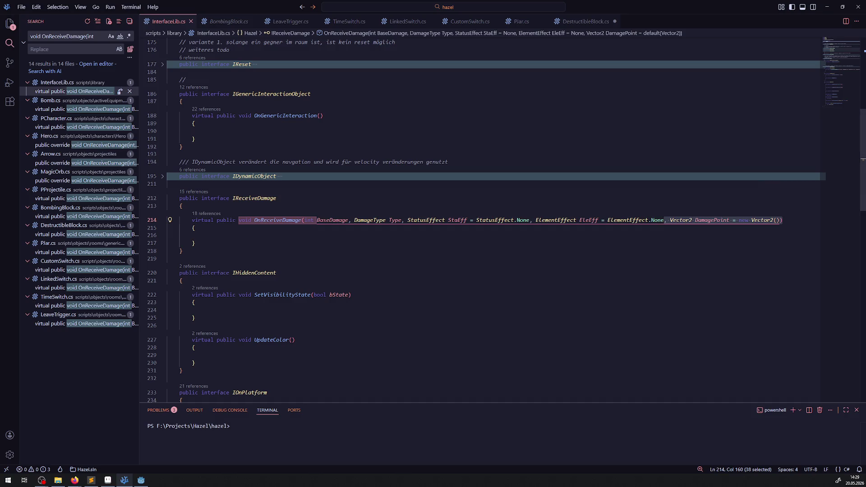
{"action": "left_click", "coordinate": [31, 37]}
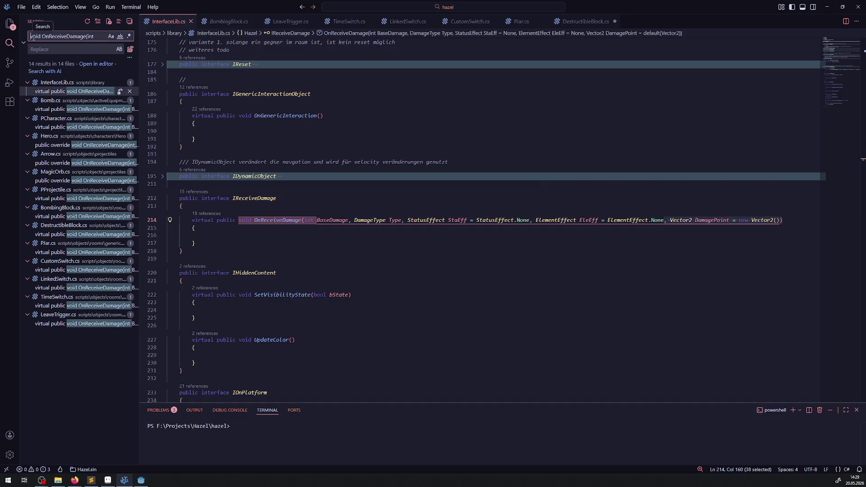
{"action": "type", "text": "public "}
{"action": "type", "text": "override"}
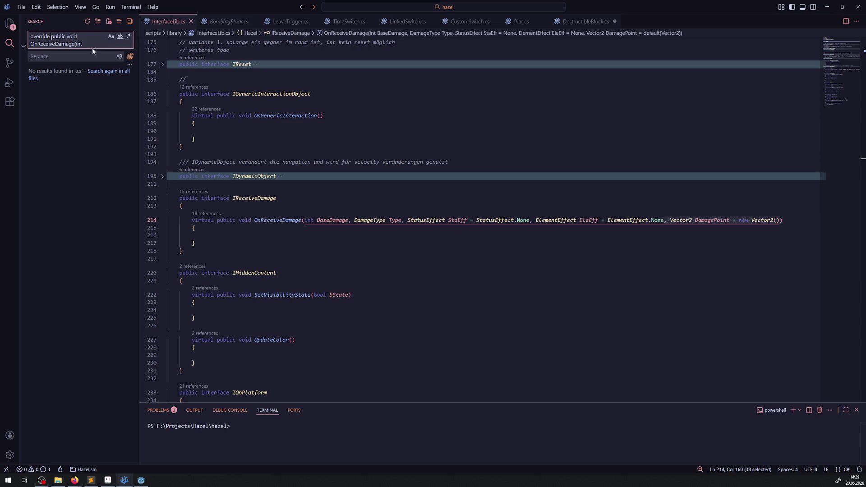
{"action": "key", "text": "BackSpace"}
{"action": "key", "text": "BackSpace"}
{"action": "key", "text": "BackSpace"}
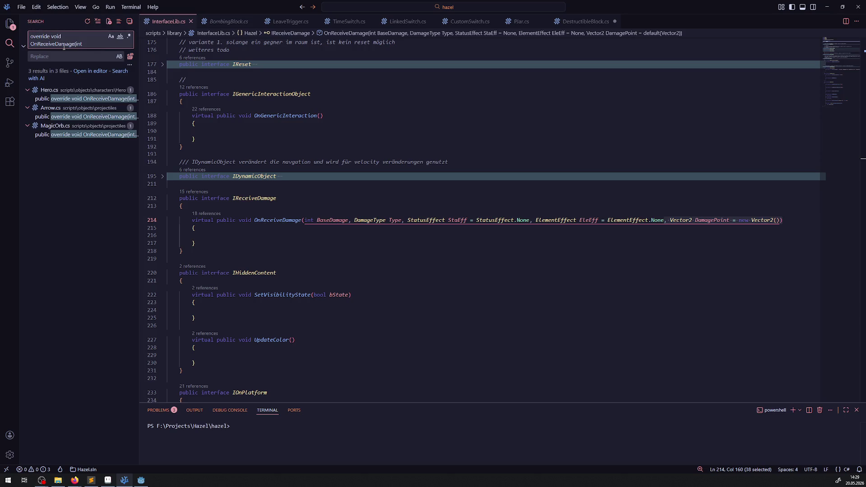
Step: Append ', Vector2 DamagePoint = new Vector2()' to Arrow.cs's OnReceiveDamage signature
{"action": "left_click", "coordinate": [74, 99]}
{"action": "left_click", "coordinate": [666, 241]}
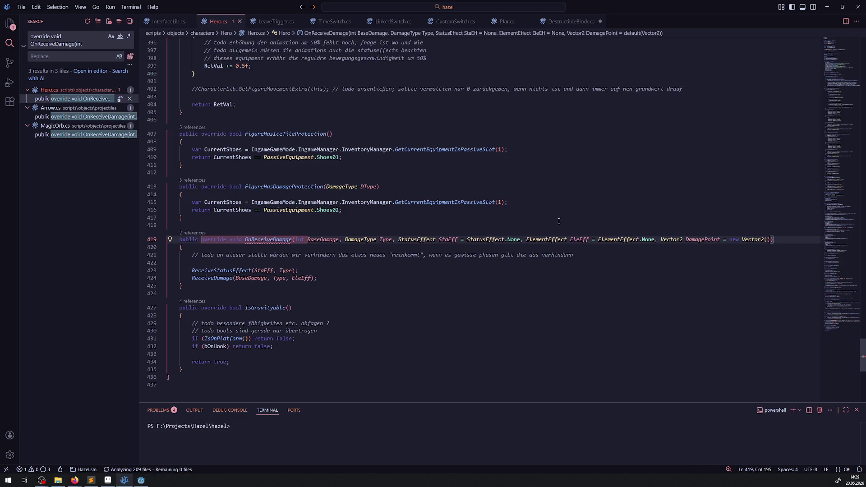
{"action": "left_click", "coordinate": [80, 117]}
{"action": "left_click", "coordinate": [679, 238]}
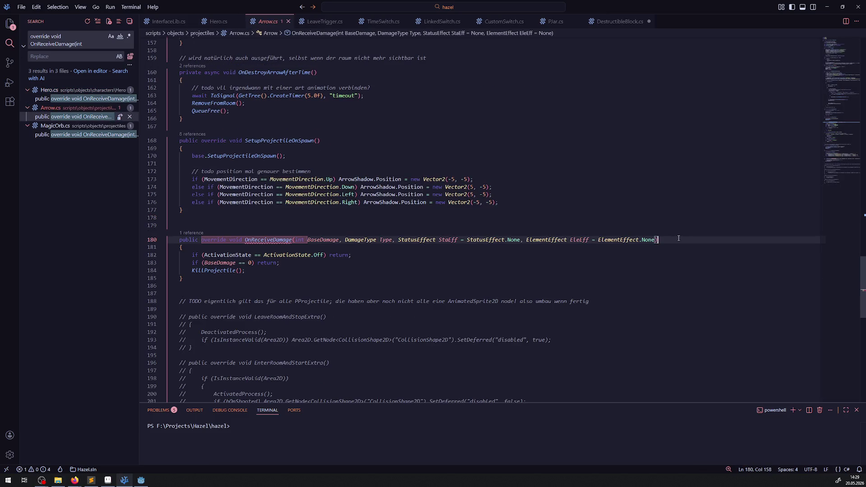
{"action": "type", "text": ", Vector2 DamagePoint = new Vector2())"}
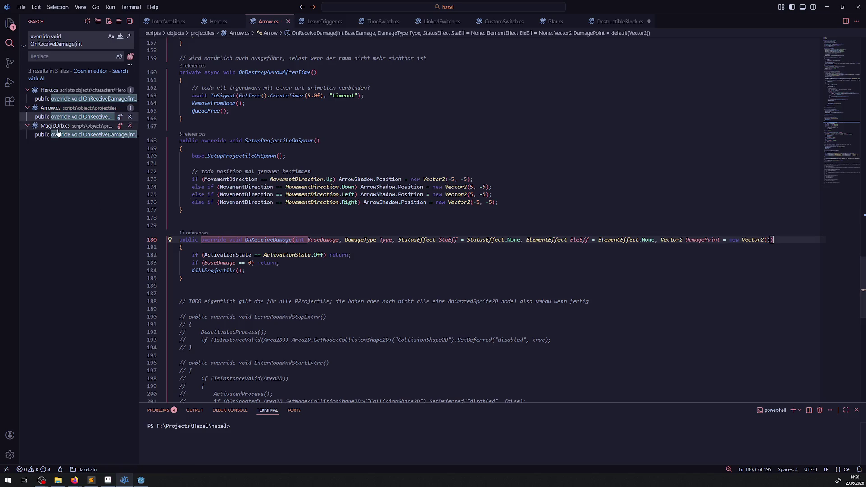
Step: Append the same DamagePoint parameter to MagicOrb.cs's signature, save, and return to Godot
{"action": "left_click", "coordinate": [42, 134]}
{"action": "left_click", "coordinate": [680, 238]}
{"action": "key", "text": "ctrl+v"}
{"action": "key", "text": "ctrl+s"}
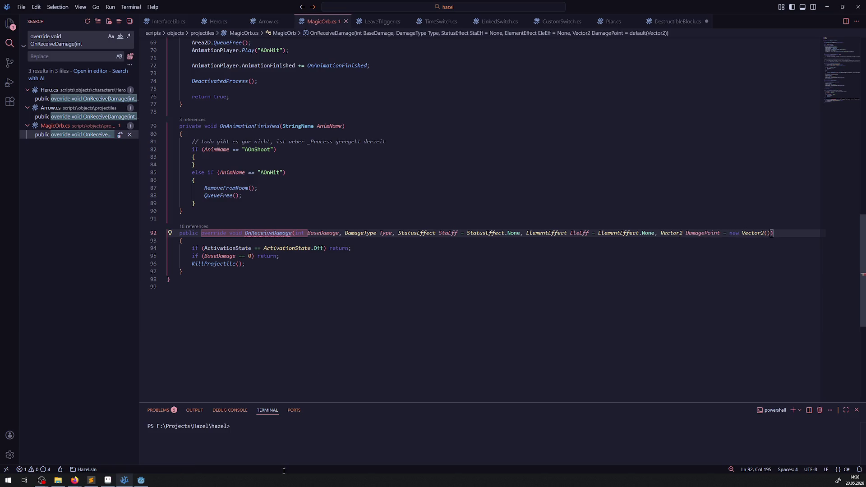
{"action": "left_click", "coordinate": [142, 481]}
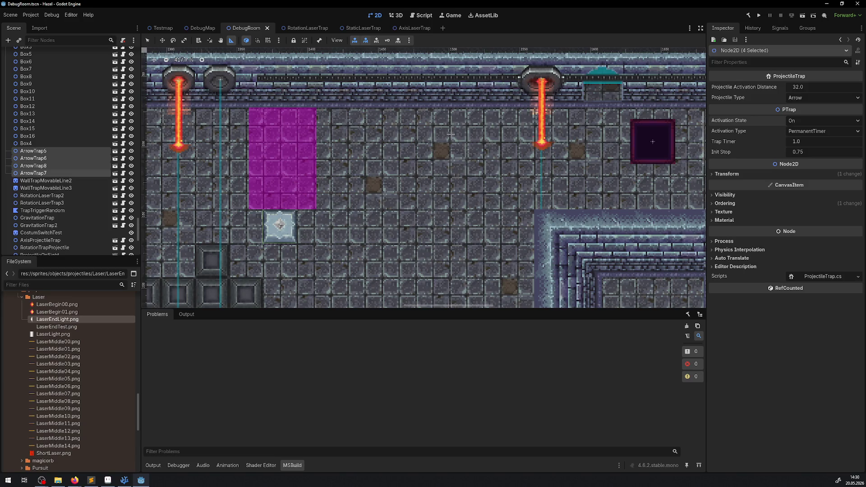
Step: Open Hero.cs's OnReceiveDamage and insert blank lines below the todo comment
{"action": "left_click", "coordinate": [125, 480]}
{"action": "left_click", "coordinate": [81, 98]}
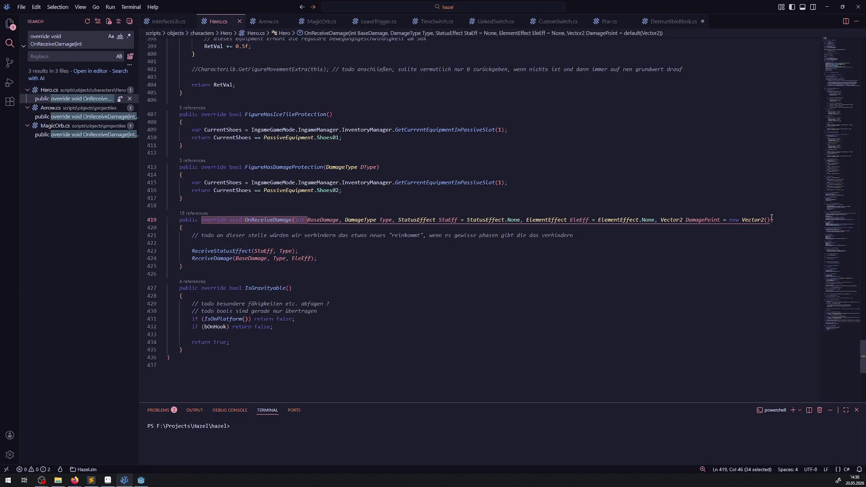
{"action": "left_click", "coordinate": [703, 221]}
{"action": "left_click", "coordinate": [224, 243]}
{"action": "key", "text": "Return"}
{"action": "key", "text": "Return"}
{"action": "left_click", "coordinate": [208, 251]}
{"action": "type", "text": "GD.Print()"}
Step: Add GD.Print(DamagePoint); duplicated several times, then build the project in Godot
{"action": "key", "text": "Left"}
{"action": "type", "text": "DamagePoint"}
{"action": "key", "text": "End"}
{"action": "type", "text": ";"}
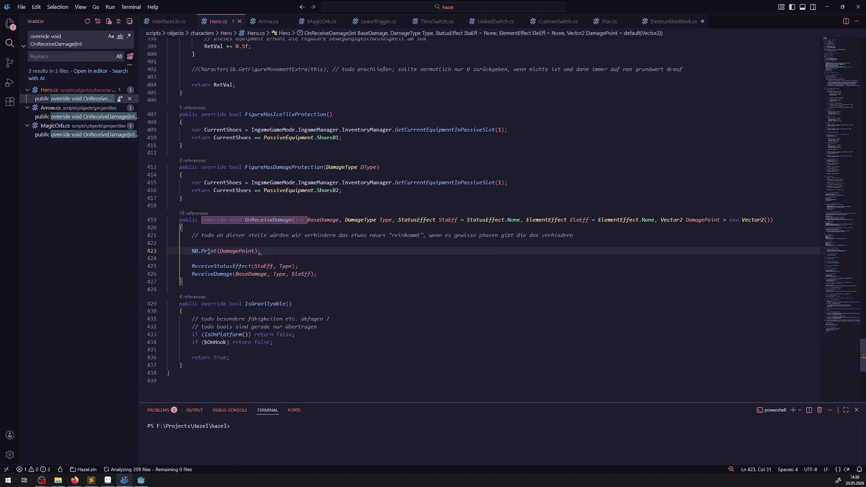
{"action": "key", "text": "shift+alt+Down"}
{"action": "key", "text": "shift+alt+Down"}
{"action": "key", "text": "shift+alt+Down"}
{"action": "key", "text": "shift+alt+Down"}
{"action": "key", "text": "shift+alt+Down"}
{"action": "key", "text": "shift+alt+Down"}
{"action": "key", "text": "shift+alt+Down"}
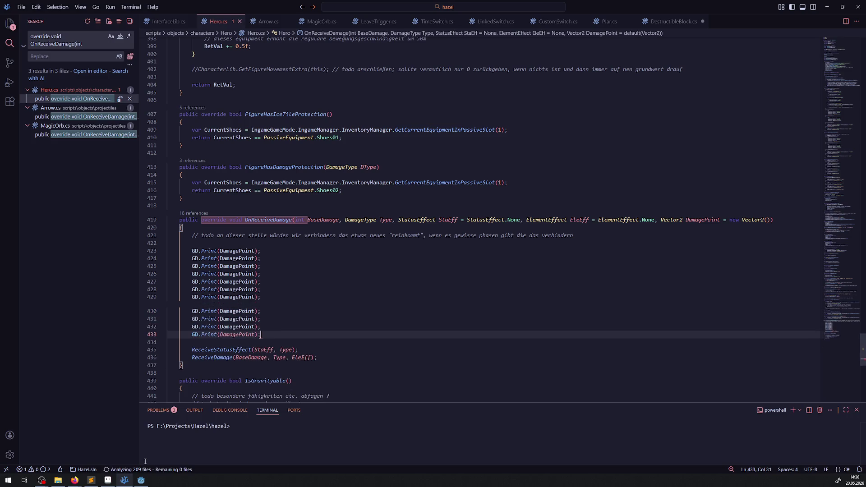
{"action": "left_click", "coordinate": [141, 481]}
{"action": "left_click", "coordinate": [759, 14]}
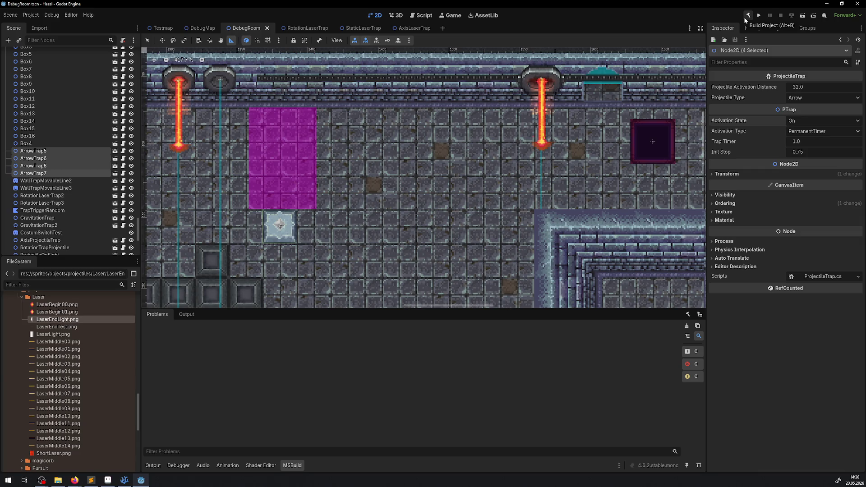
Step: Run the debug scene and walk the hero through the room until it takes damage
{"action": "left_click", "coordinate": [759, 15]}
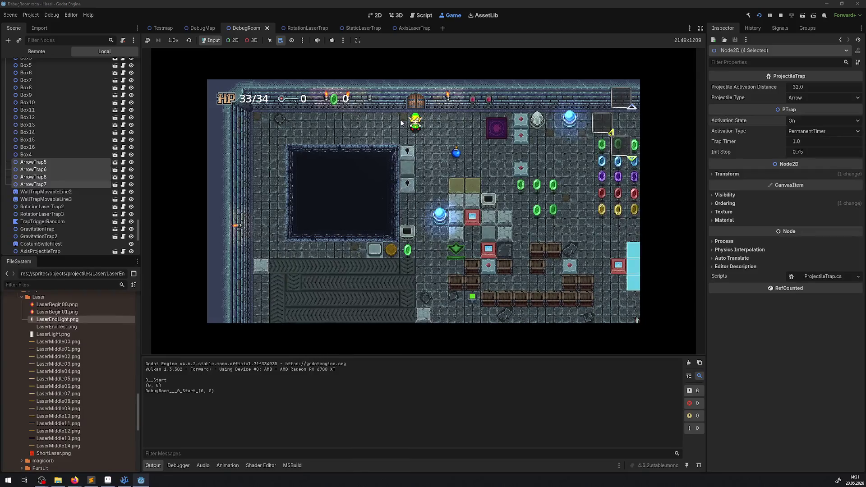
{"action": "key", "text": "Down"}
{"action": "key", "text": "Right"}
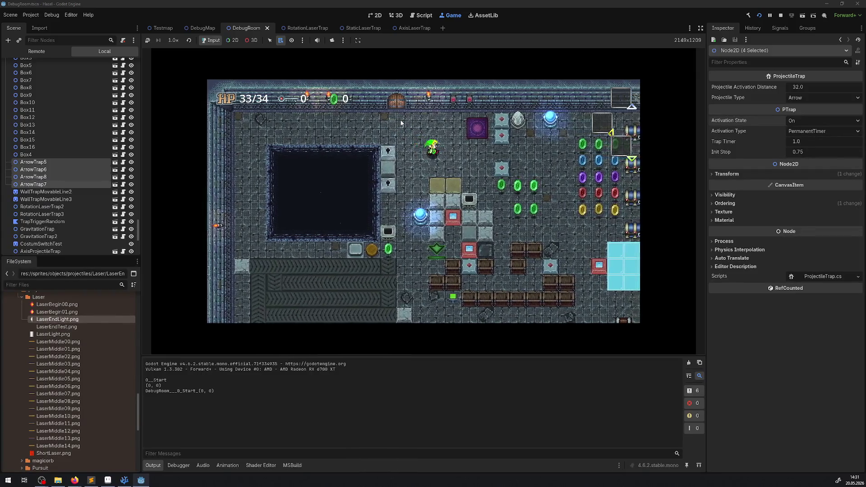
{"action": "key", "text": "Right"}
{"action": "key", "text": "Down"}
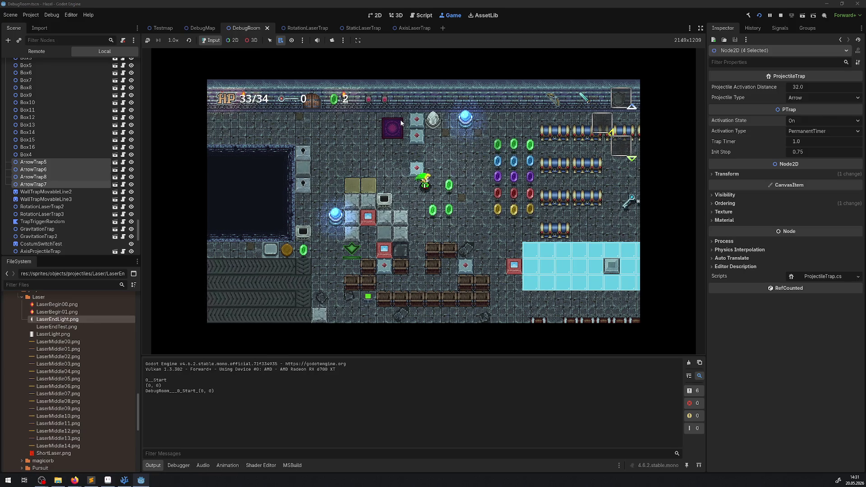
{"action": "key", "text": "Down"}
{"action": "key", "text": "Right"}
{"action": "key", "text": "Right"}
{"action": "key", "text": "Down"}
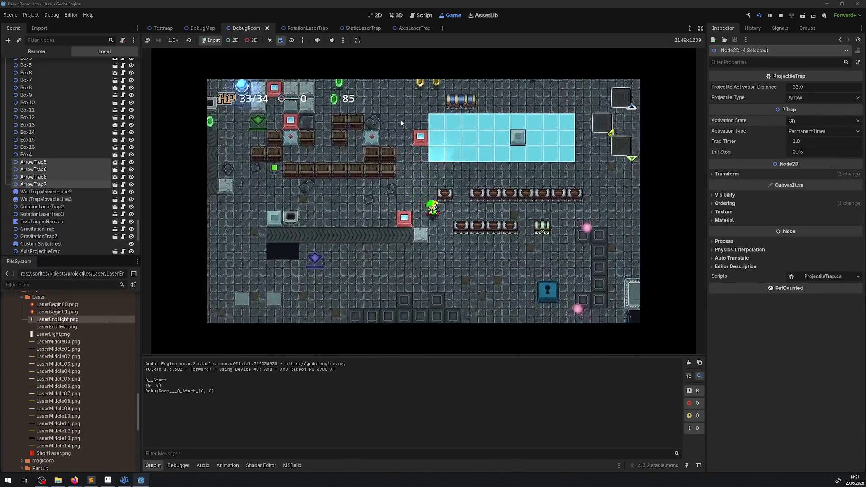
{"action": "key", "text": "Right"}
{"action": "key", "text": "Down"}
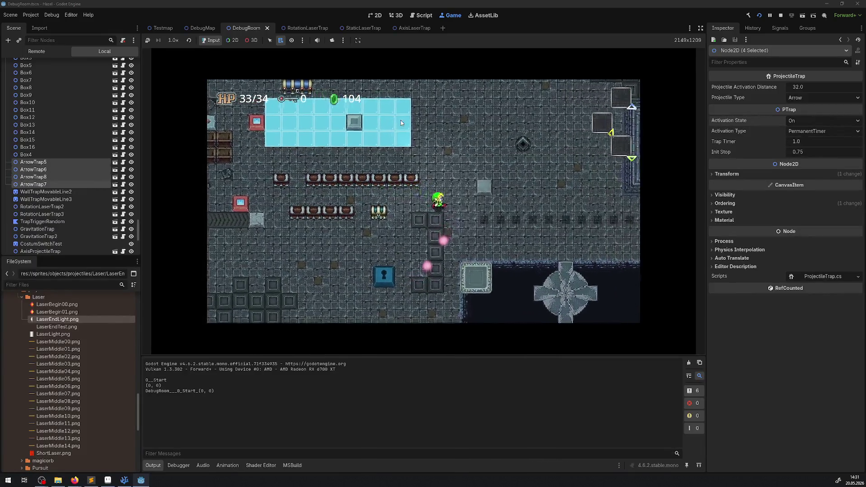
{"action": "key", "text": "Right"}
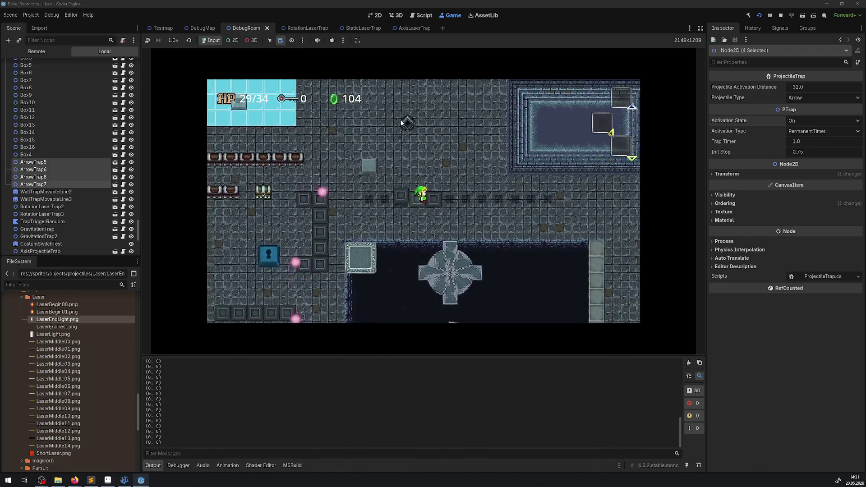
Step: Stop the game after (0, 0) damage points print, and return to the code editor
{"action": "left_click", "coordinate": [770, 15]}
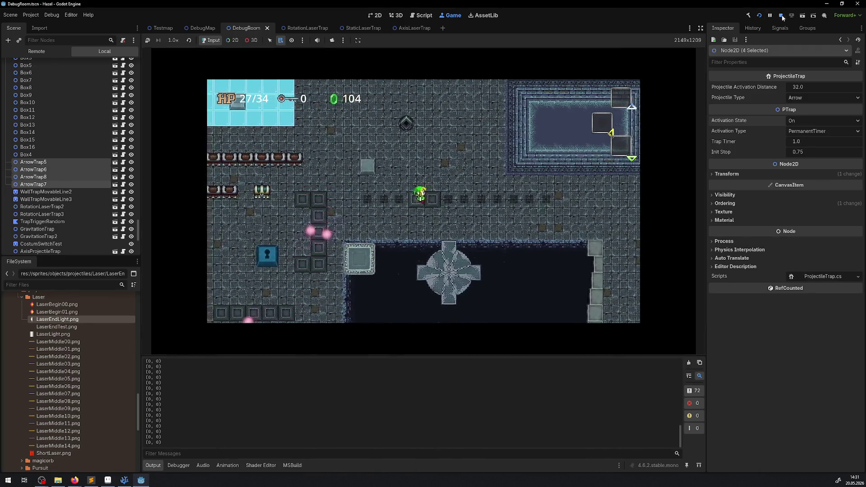
{"action": "left_click", "coordinate": [120, 482]}
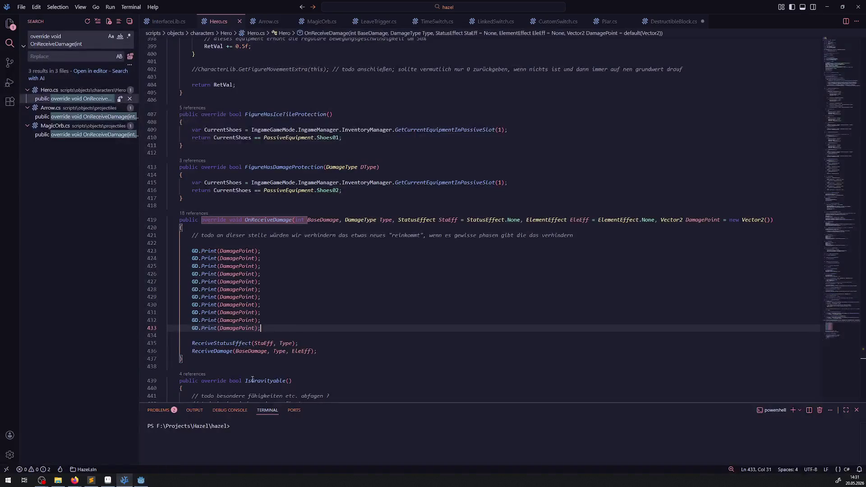
Step: Delete the debug GD.Print lines from Hero.cs and save it
{"action": "left_click_drag", "start_coordinate": [276, 324], "coordinate": [167, 250]}
{"action": "key", "text": "Delete"}
{"action": "key", "text": "BackSpace"}
{"action": "key", "text": "BackSpace"}
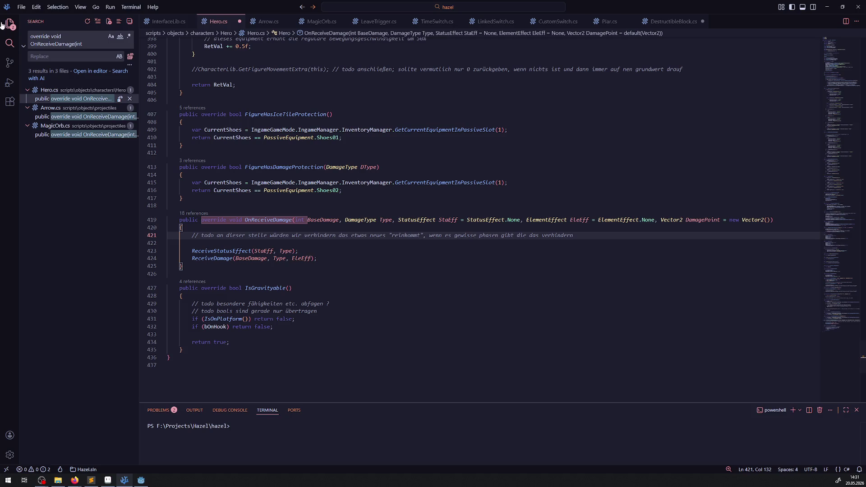
{"action": "left_click", "coordinate": [9, 24]}
{"action": "left_click", "coordinate": [647, 156]}
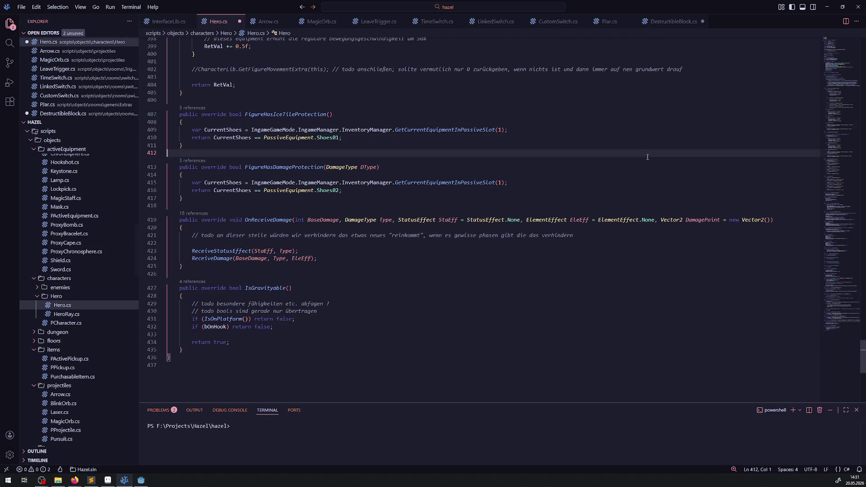
{"action": "key", "text": "ctrl+s"}
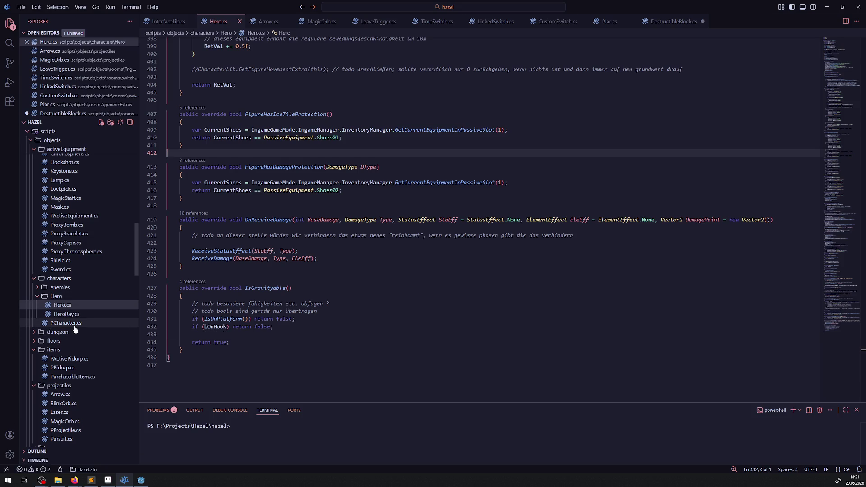
Step: In PCharacter.cs, declare 'virtual public void ShiftOnDamage' below OnReceiveDamage
{"action": "left_click", "coordinate": [75, 323]}
{"action": "scroll", "coordinate": [263, 242], "scroll_direction": "down", "scroll_amount": 8}
{"action": "scroll", "coordinate": [250, 238], "scroll_direction": "down", "scroll_amount": 8}
{"action": "scroll", "coordinate": [237, 230], "scroll_direction": "down", "scroll_amount": 6}
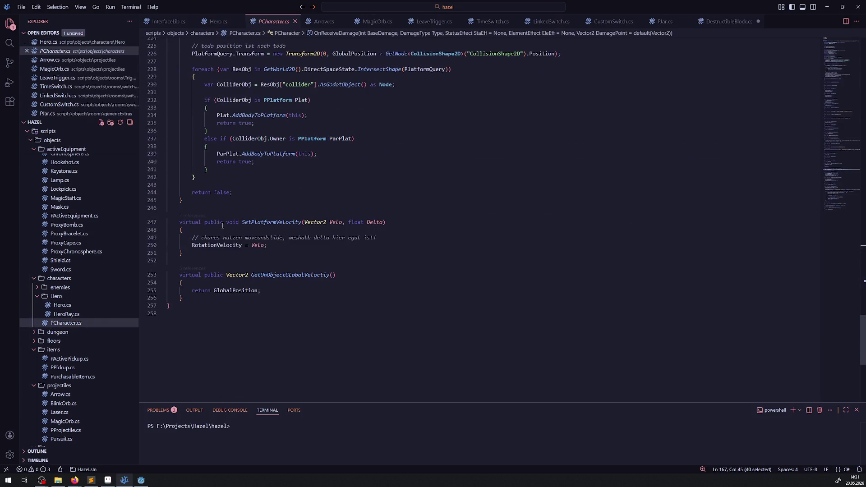
{"action": "scroll", "coordinate": [227, 226], "scroll_direction": "up", "scroll_amount": 20}
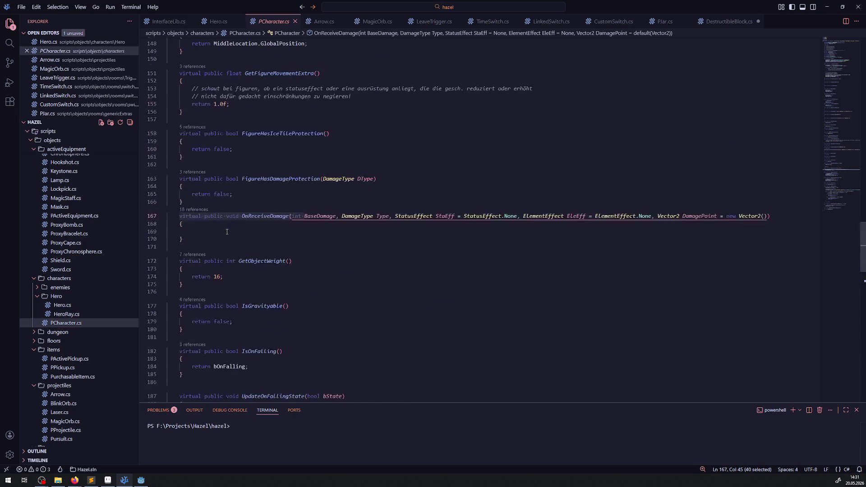
{"action": "left_click", "coordinate": [262, 277]}
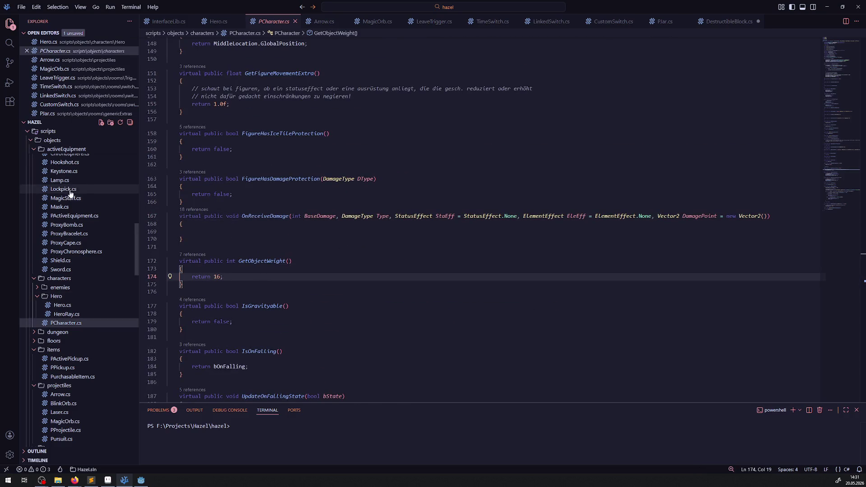
{"action": "left_click", "coordinate": [202, 247]}
{"action": "key", "text": "Return"}
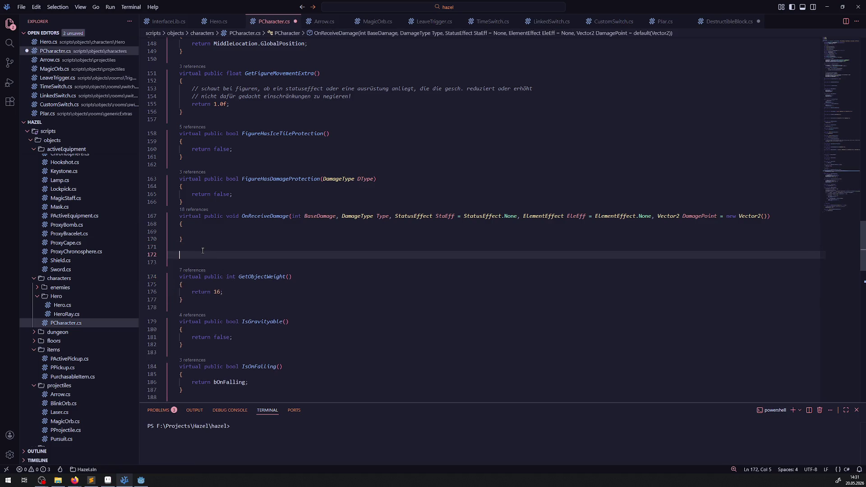
{"action": "type", "text": "virtual p"}
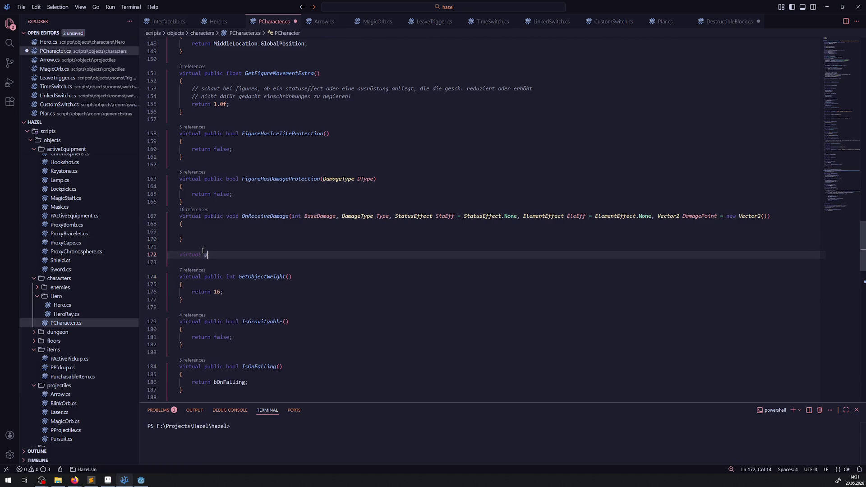
{"action": "type", "text": "ublic void"}
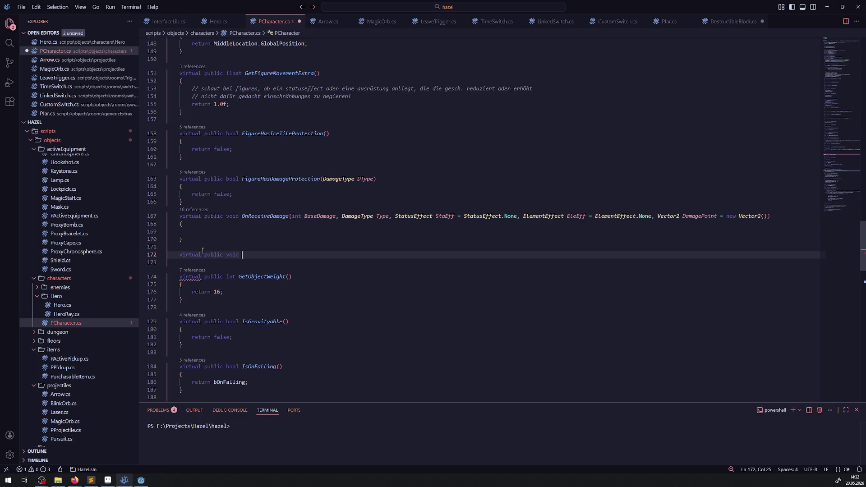
{"action": "left_click", "coordinate": [75, 480]}
{"action": "type", "text": "S"}
{"action": "type", "text": "hiftOnDamage"}
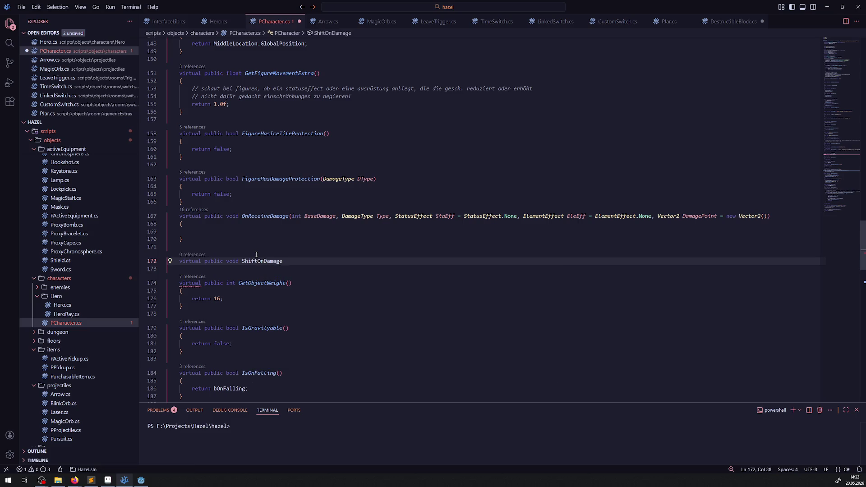
{"action": "type", "text": "()"}
{"action": "key", "text": "Return"}
{"action": "type", "text": "{"}
Step: Give ShiftOnDamage braces and paste 'Vector2 DamagePoint = new Vector2()' into its parentheses
{"action": "key", "text": "Return"}
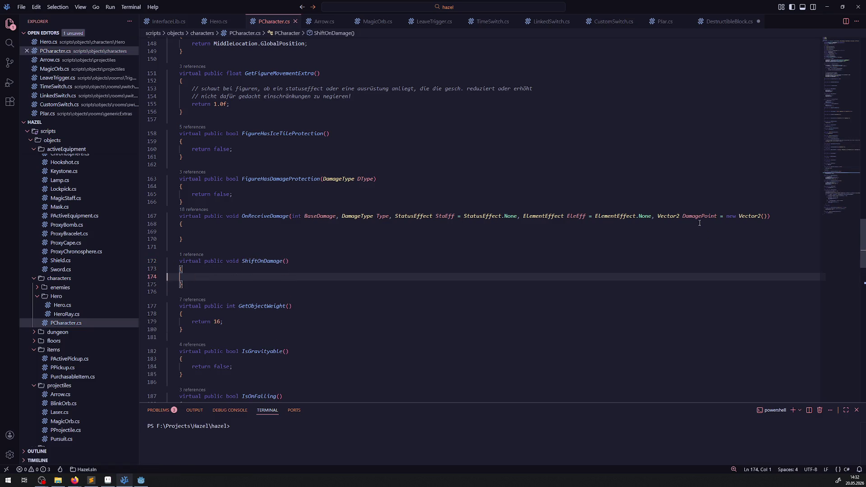
{"action": "left_click_drag", "start_coordinate": [653, 217], "coordinate": [770, 217]}
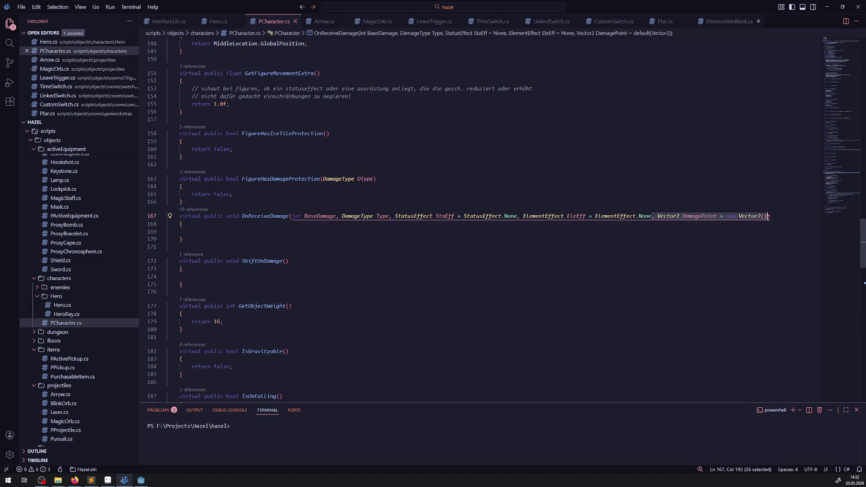
{"action": "key", "text": "Down"}
{"action": "key", "text": "Down"}
{"action": "key", "text": "Down"}
{"action": "left_click_drag", "start_coordinate": [658, 216], "coordinate": [766, 217]}
{"action": "key", "text": "ctrl+c"}
{"action": "left_click", "coordinate": [283, 261]}
{"action": "key", "text": "ctrl+v"}
Step: Select the whole ShiftOnDamage method for copying
{"action": "key", "text": "Down"}
{"action": "key", "text": "Down"}
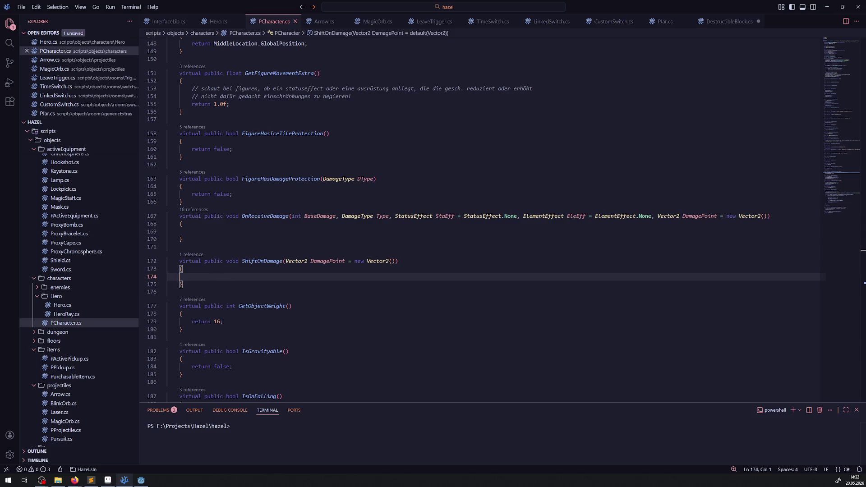
{"action": "key", "text": "alt+Tab"}
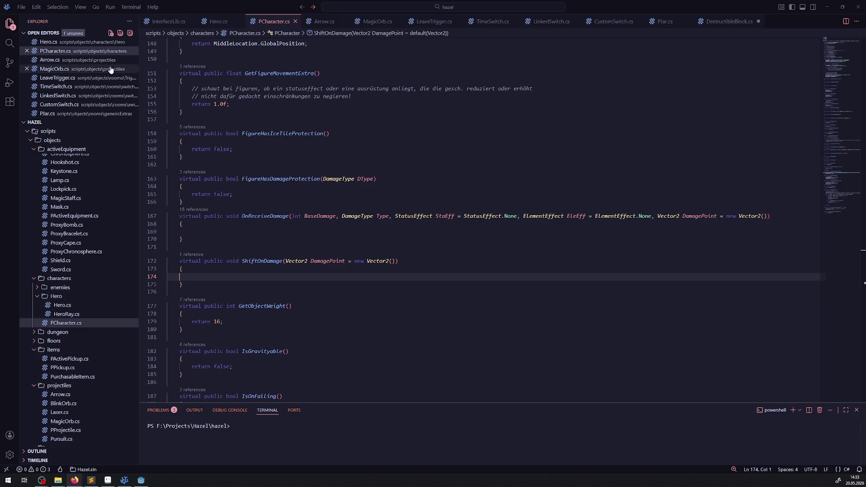
{"action": "left_click_drag", "start_coordinate": [206, 287], "coordinate": [221, 253]}
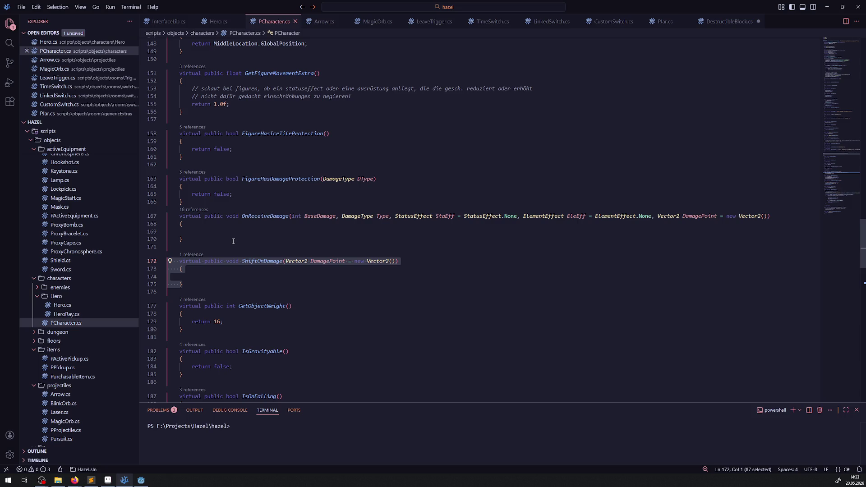
Step: Paste the ShiftOnDamage(Vector2 DamagePoint = new Vector2()) stub into Hero.cs after OnReceiveDamage
{"action": "left_click", "coordinate": [218, 21]}
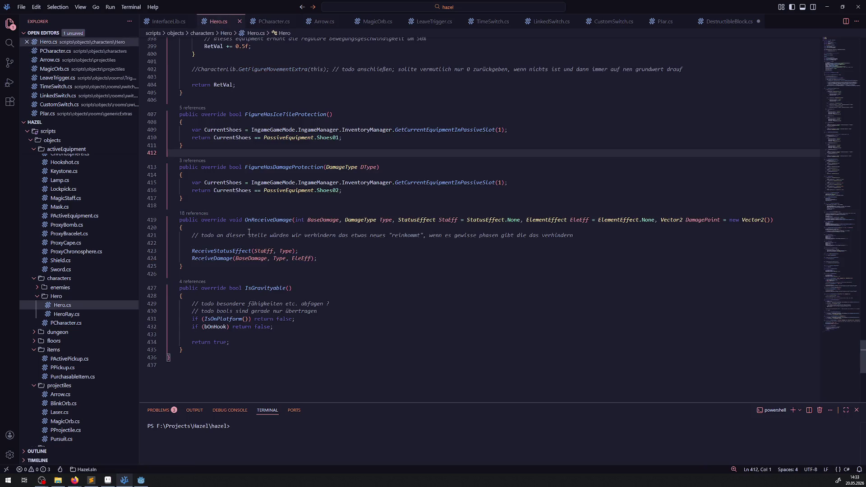
{"action": "scroll", "coordinate": [216, 293], "scroll_direction": "up", "scroll_amount": 2}
{"action": "scroll", "coordinate": [221, 302], "scroll_direction": "up", "scroll_amount": 3}
{"action": "scroll", "coordinate": [225, 312], "scroll_direction": "up", "scroll_amount": 3}
{"action": "scroll", "coordinate": [230, 322], "scroll_direction": "up", "scroll_amount": 3}
{"action": "scroll", "coordinate": [235, 331], "scroll_direction": "up", "scroll_amount": 5}
{"action": "left_click", "coordinate": [237, 285]}
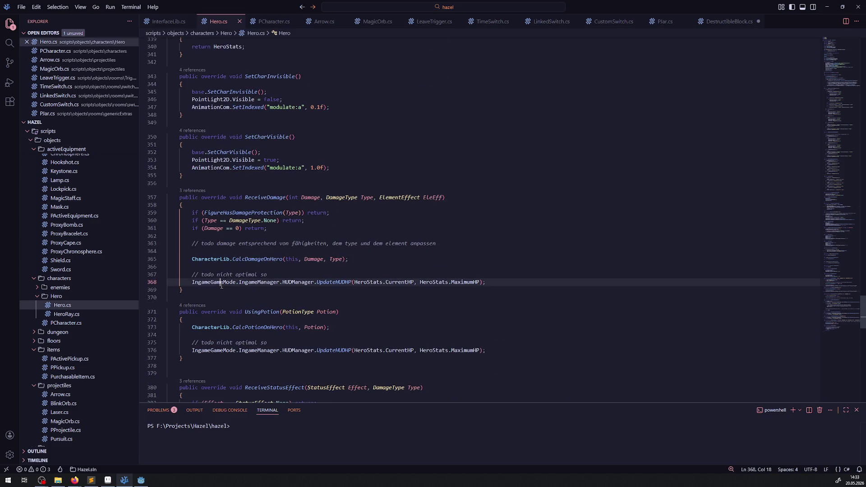
{"action": "left_click", "coordinate": [225, 289]}
{"action": "scroll", "coordinate": [239, 317], "scroll_direction": "down", "scroll_amount": 3}
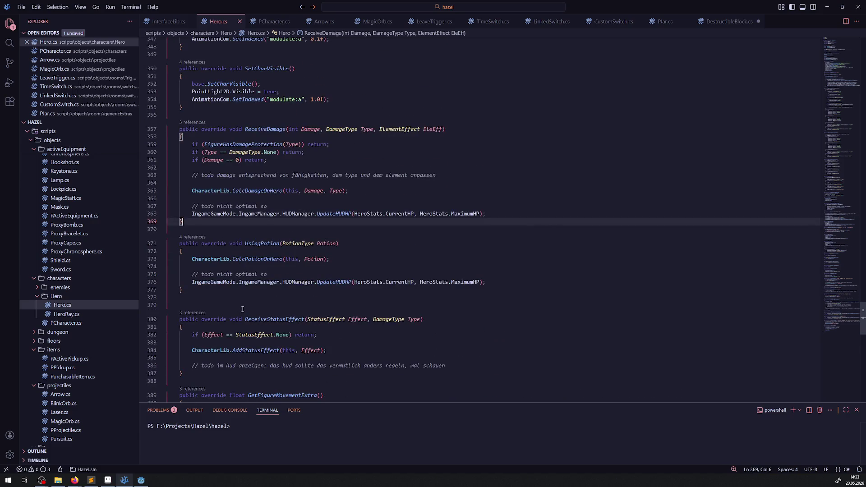
{"action": "scroll", "coordinate": [242, 309], "scroll_direction": "down", "scroll_amount": 8}
{"action": "scroll", "coordinate": [243, 307], "scroll_direction": "down", "scroll_amount": 7}
{"action": "scroll", "coordinate": [250, 304], "scroll_direction": "down", "scroll_amount": 3}
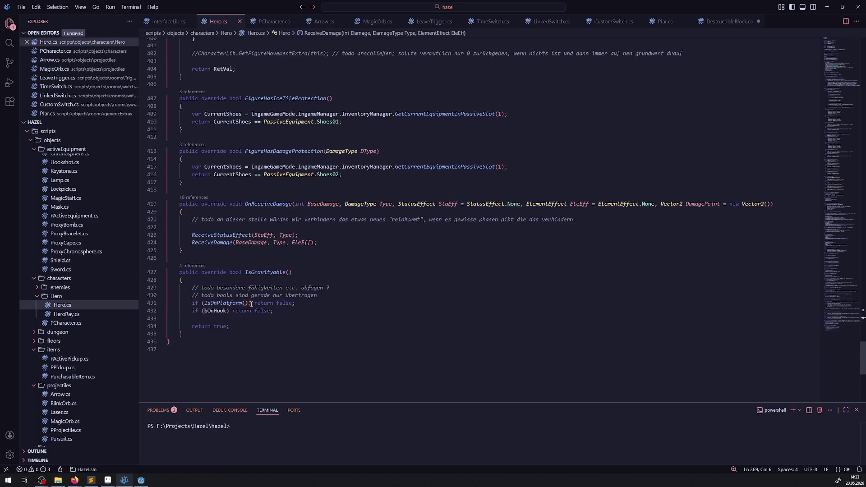
{"action": "scroll", "coordinate": [230, 320], "scroll_direction": "up", "scroll_amount": 10}
{"action": "scroll", "coordinate": [230, 321], "scroll_direction": "down", "scroll_amount": 5}
{"action": "scroll", "coordinate": [229, 329], "scroll_direction": "down", "scroll_amount": 4}
{"action": "scroll", "coordinate": [228, 329], "scroll_direction": "up", "scroll_amount": 5}
{"action": "scroll", "coordinate": [232, 324], "scroll_direction": "down", "scroll_amount": 5}
{"action": "scroll", "coordinate": [235, 315], "scroll_direction": "up", "scroll_amount": 4}
{"action": "scroll", "coordinate": [234, 315], "scroll_direction": "up", "scroll_amount": 5}
{"action": "scroll", "coordinate": [236, 316], "scroll_direction": "down", "scroll_amount": 1}
{"action": "scroll", "coordinate": [236, 317], "scroll_direction": "down", "scroll_amount": 3}
{"action": "scroll", "coordinate": [239, 318], "scroll_direction": "down", "scroll_amount": 8}
{"action": "left_click", "coordinate": [194, 292]}
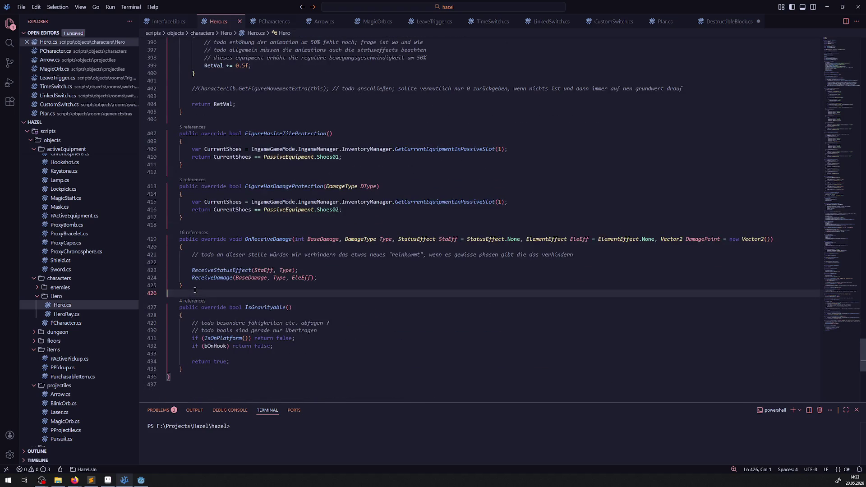
{"action": "key", "text": "Return"}
{"action": "type", "text": "virtual public void ShiftOnDamage(Vector2 DamagePoint = new Vector2())     {      }"}
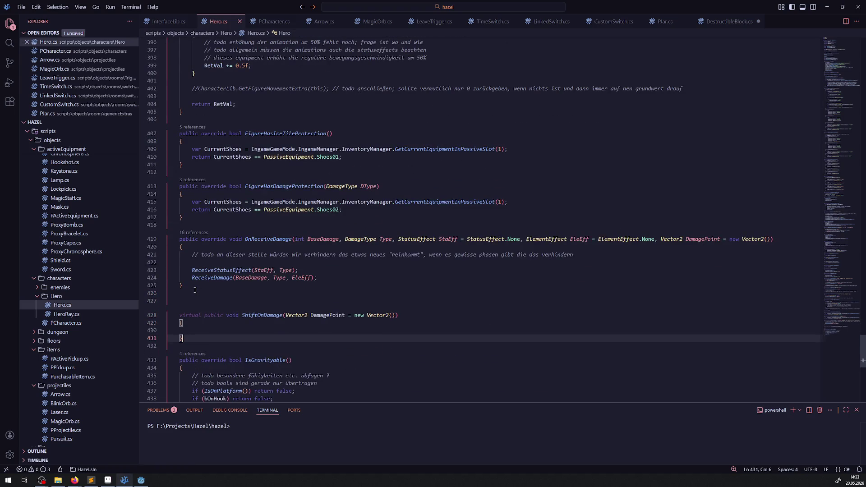
Step: Replace the stub's 'virtual' keyword with 'override'
{"action": "left_click", "coordinate": [263, 315]}
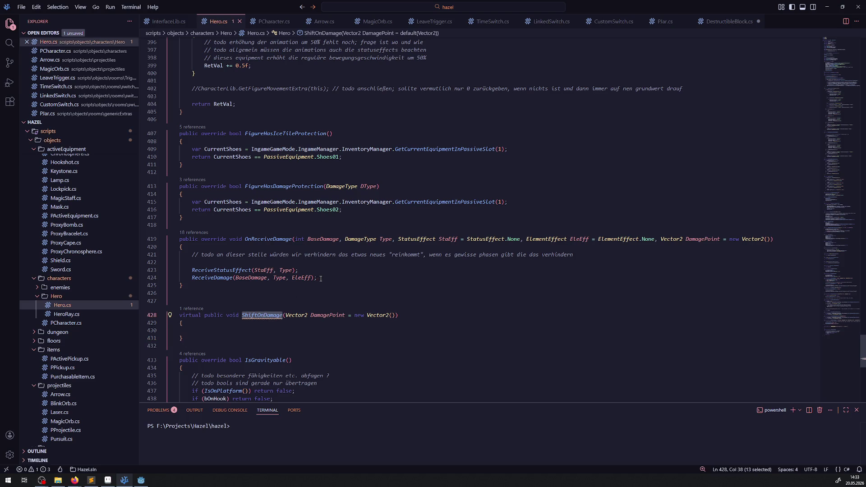
{"action": "left_click", "coordinate": [314, 278]}
{"action": "double_click", "coordinate": [193, 315]}
{"action": "key", "text": "Delete"}
{"action": "key", "text": "Delete"}
{"action": "left_click", "coordinate": [200, 315]}
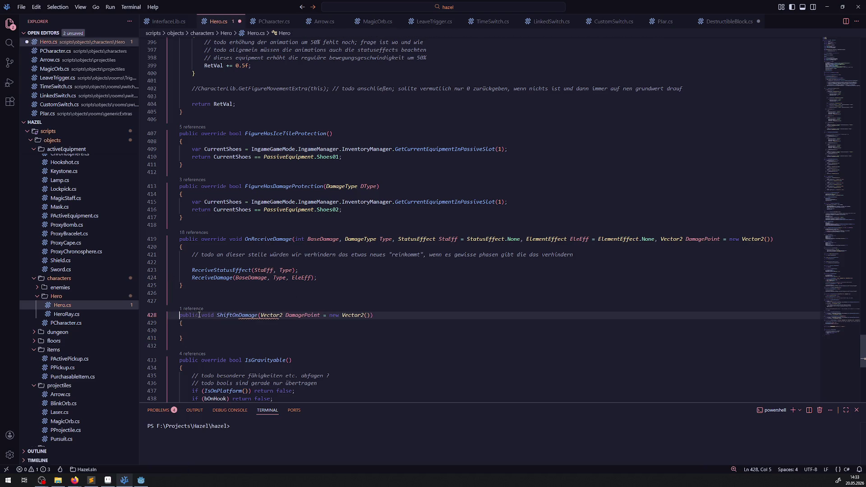
{"action": "type", "text": "override"}
{"action": "left_click", "coordinate": [337, 278]}
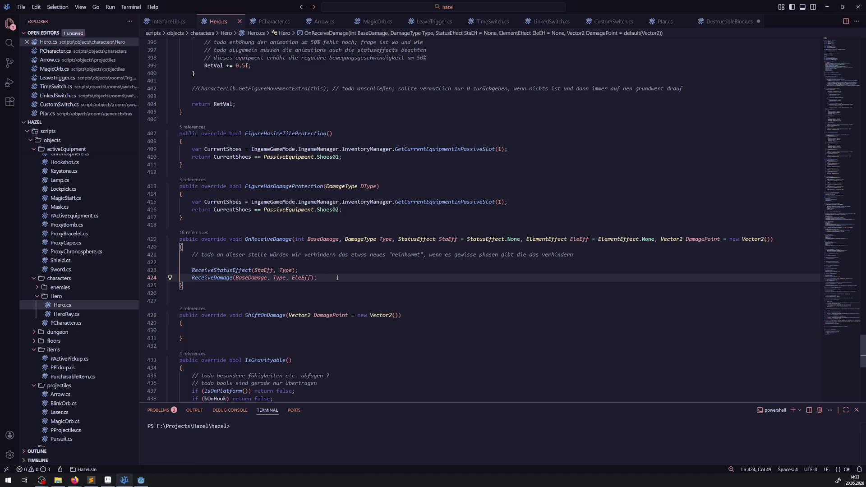
Step: Add 'if (BaseDamage > 0) ShiftOnDamage(DamagePoint);' after the ReceiveDamage call
{"action": "key", "text": "Return"}
{"action": "type", "text": "ShiftOnDamage();"}
{"action": "key", "text": "ctrl+s"}
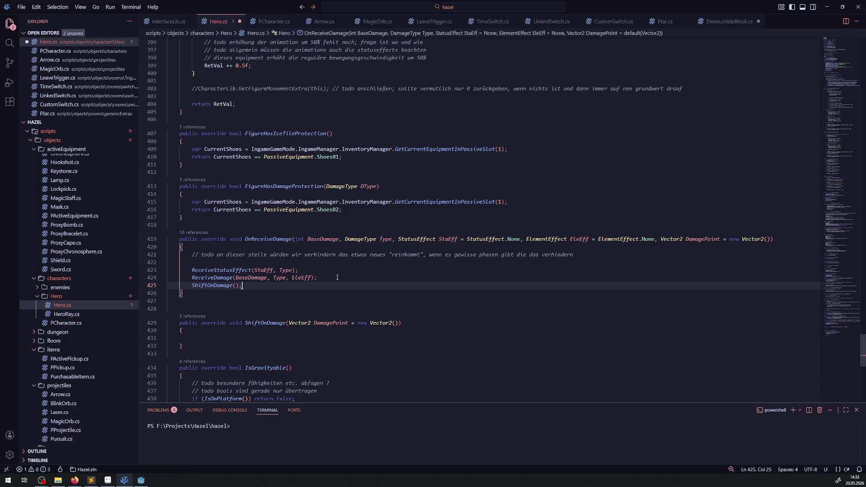
{"action": "left_click", "coordinate": [339, 239]}
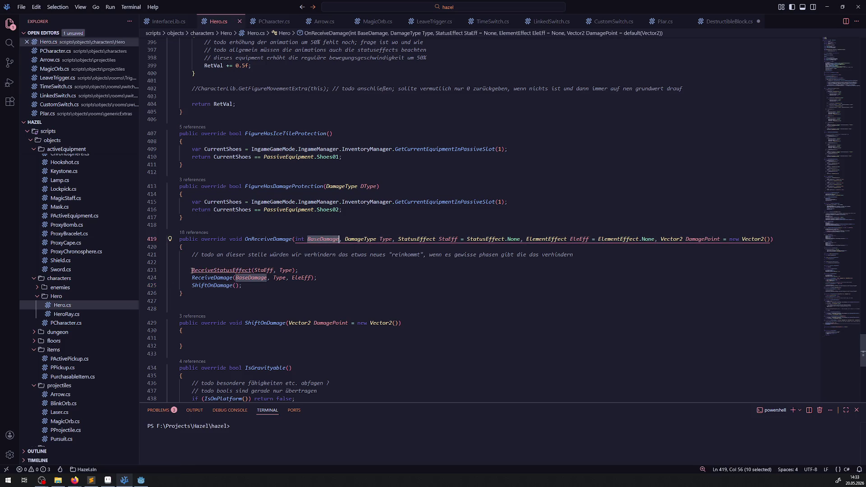
{"action": "left_click", "coordinate": [188, 286]}
{"action": "type", "text": "if (BaseDamage != 0"}
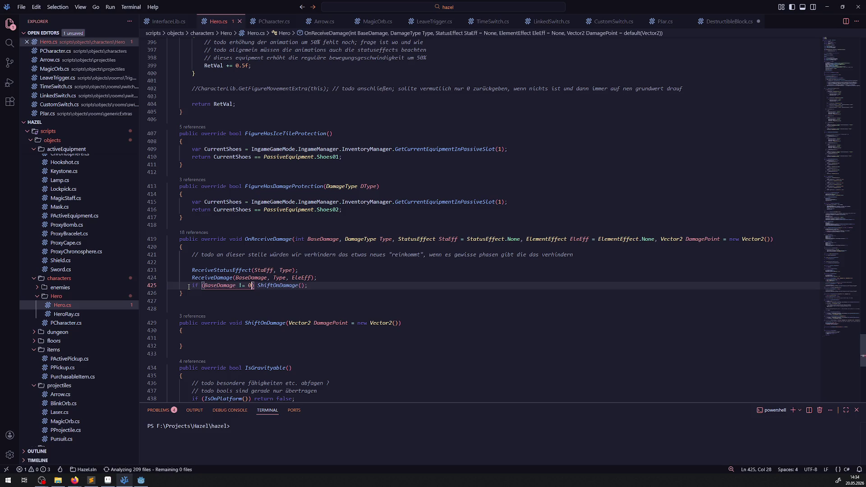
{"action": "left_click_drag", "start_coordinate": [238, 285], "coordinate": [252, 285]}
{"action": "type", "text": "> 0"}
{"action": "double_click", "coordinate": [702, 238]}
{"action": "key", "text": "ctrl+c"}
{"action": "left_click", "coordinate": [296, 285]}
{"action": "key", "text": "ctrl+v"}
Step: Make ShiftOnDamage return early when DamagePoint == Vector2.Zero, add a todo comment, and save
{"action": "left_click", "coordinate": [194, 338]}
{"action": "type", "text": "DamagePoint == "}
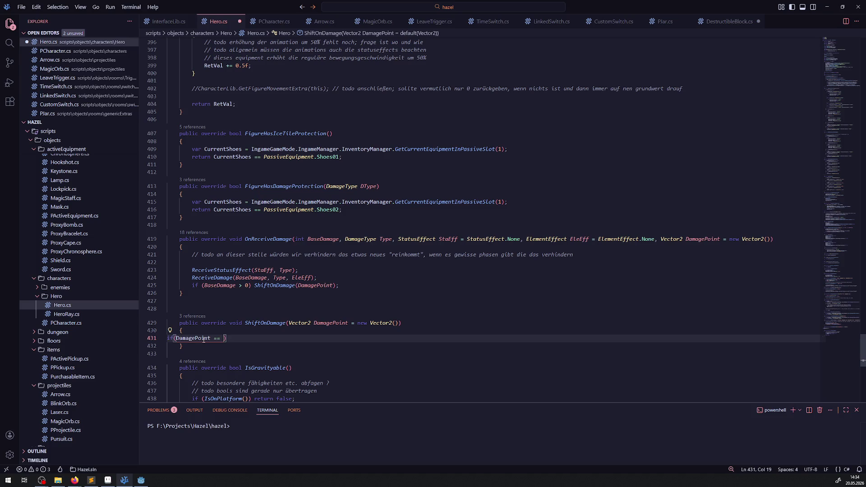
{"action": "mouse_move", "coordinate": [193, 337]}
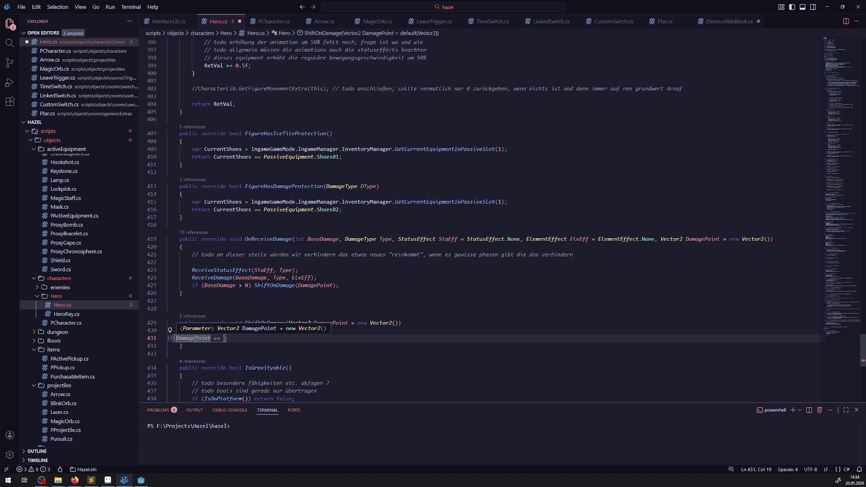
{"action": "type", "text": "Vector"}
{"action": "key", "text": "Down"}
{"action": "key", "text": "Down"}
{"action": "key", "text": "Down"}
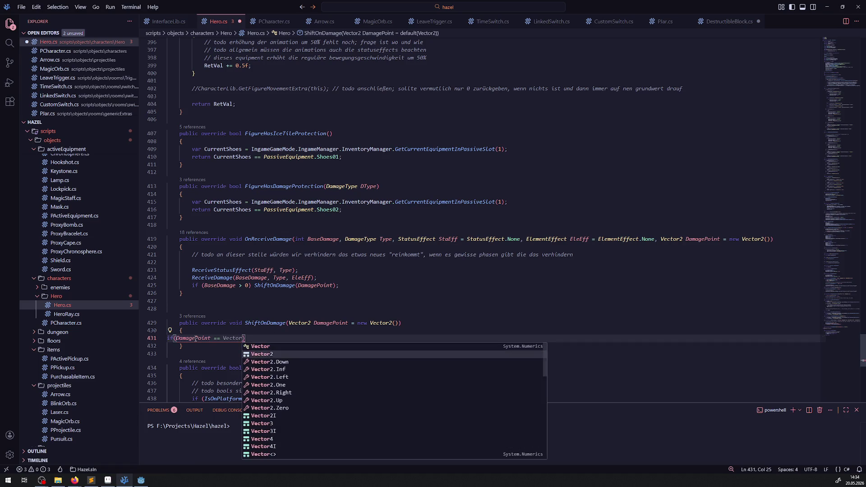
{"action": "key", "text": "Down"}
{"action": "key", "text": "Down"}
{"action": "key", "text": "Down"}
{"action": "key", "text": "Down"}
{"action": "key", "text": "Return"}
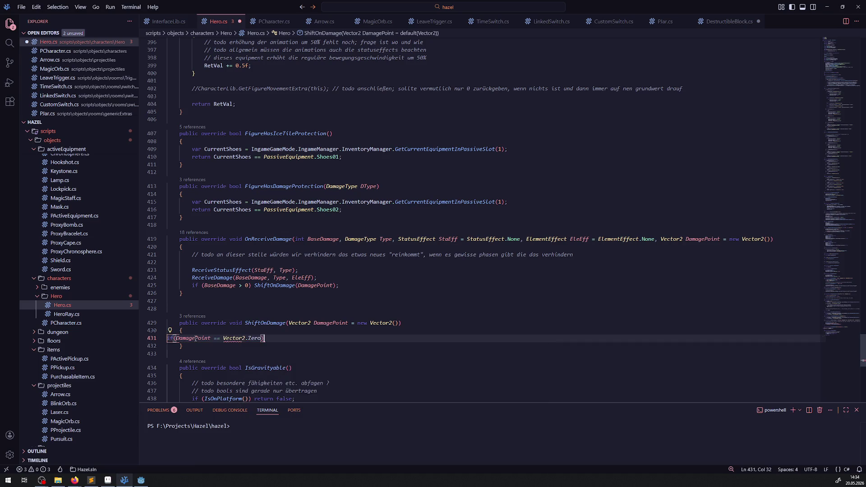
{"action": "type", "text": "return;// todo eigentlich scheiße, weil "}
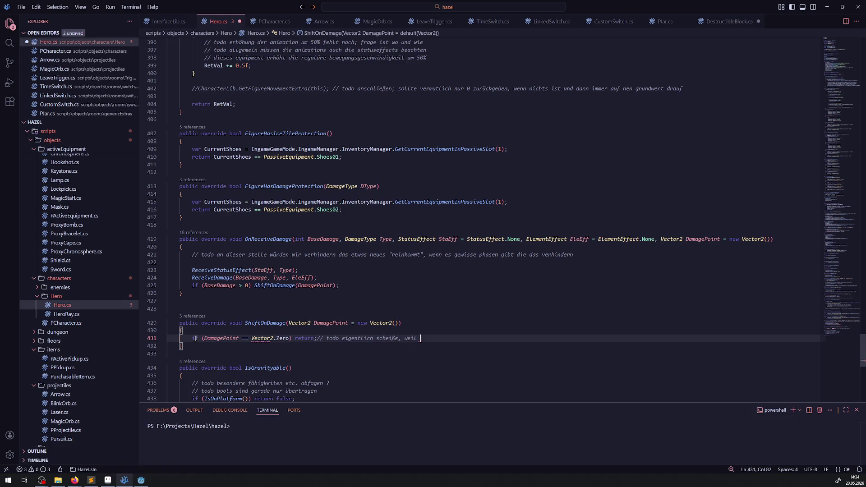
{"action": "type", "text": "ein schaden dar vom "}
{"action": "type", "text": "0 ausgeht dann zu problemen führt"}
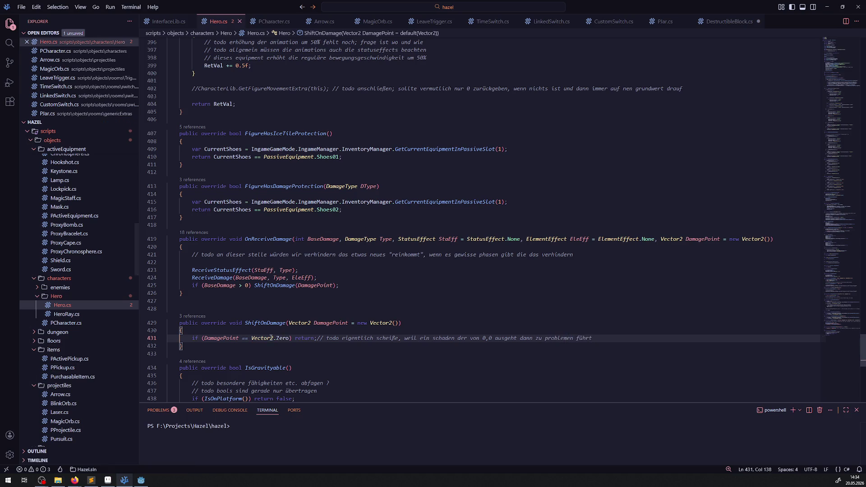
{"action": "left_click", "coordinate": [284, 348]}
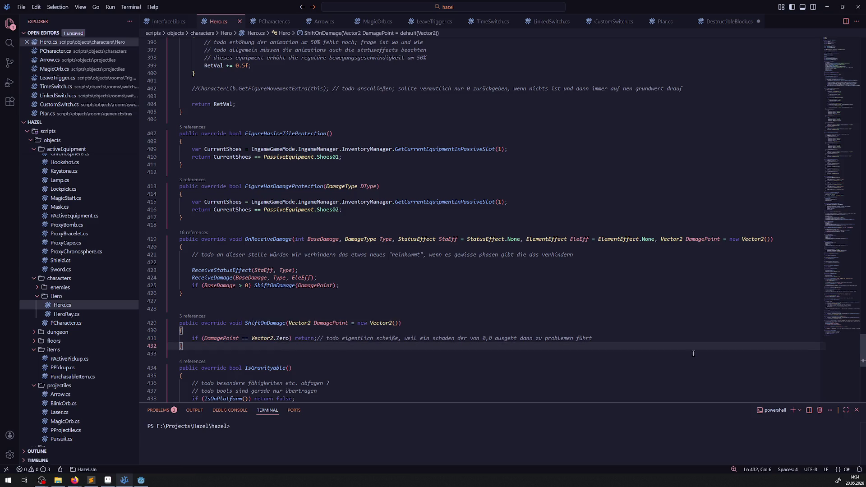
{"action": "key", "text": "Return"}
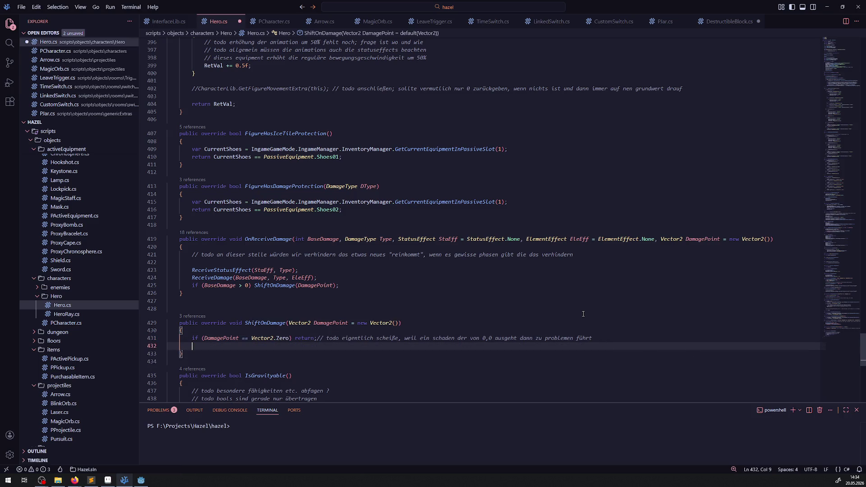
{"action": "scroll", "coordinate": [545, 269], "scroll_direction": "down", "scroll_amount": 4}
{"action": "scroll", "coordinate": [312, 255], "scroll_direction": "down", "scroll_amount": 2}
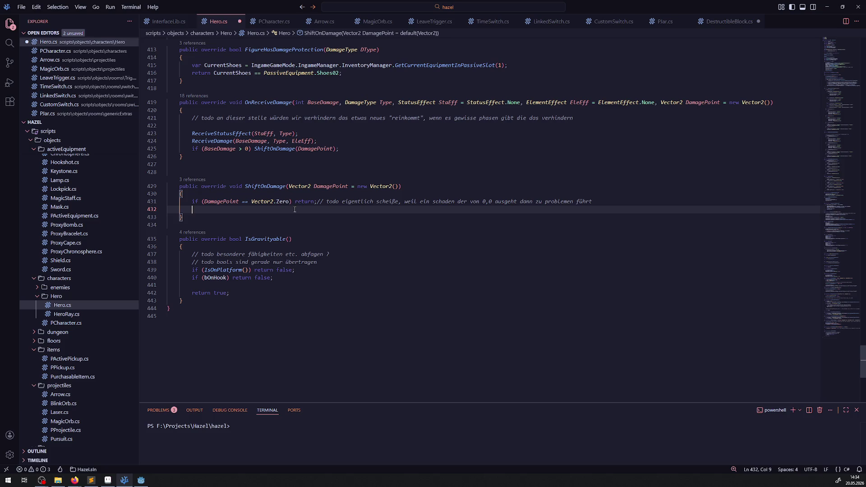
{"action": "key", "text": "ctrl+s"}
Step: Close PCharacter, LinkedSwitch, CustomSwitch, DestructibleBlock and Plar tabs, answering the save prompt
{"action": "left_click", "coordinate": [289, 21]}
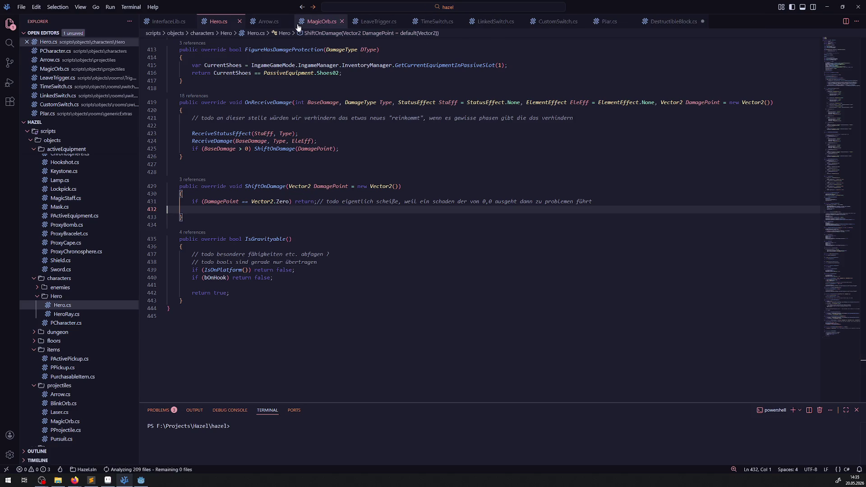
{"action": "left_click", "coordinate": [288, 21]}
{"action": "left_click", "coordinate": [300, 22]}
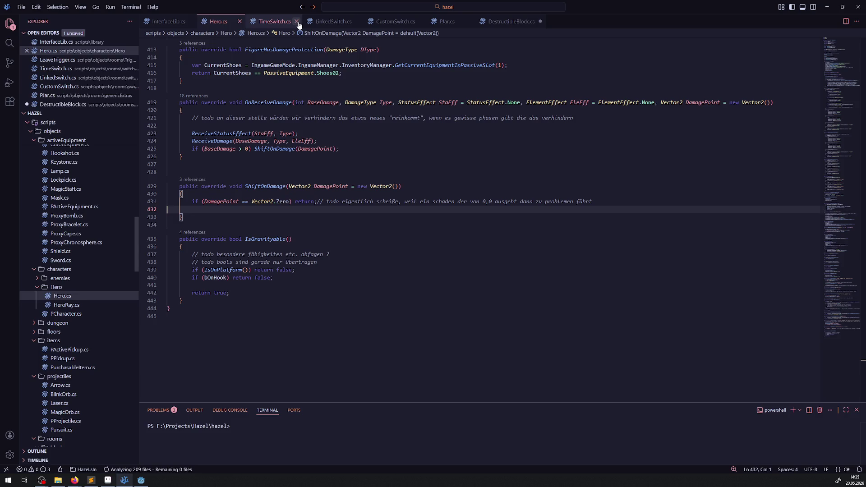
{"action": "left_click", "coordinate": [299, 21]}
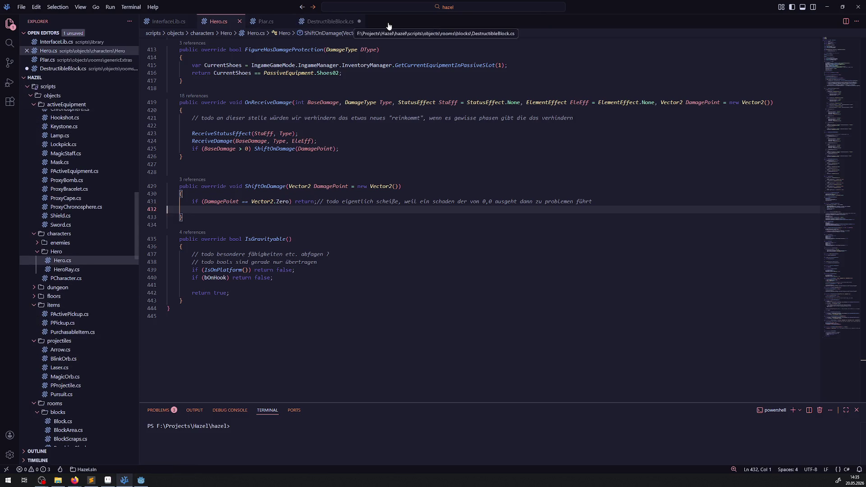
{"action": "left_click", "coordinate": [358, 22]}
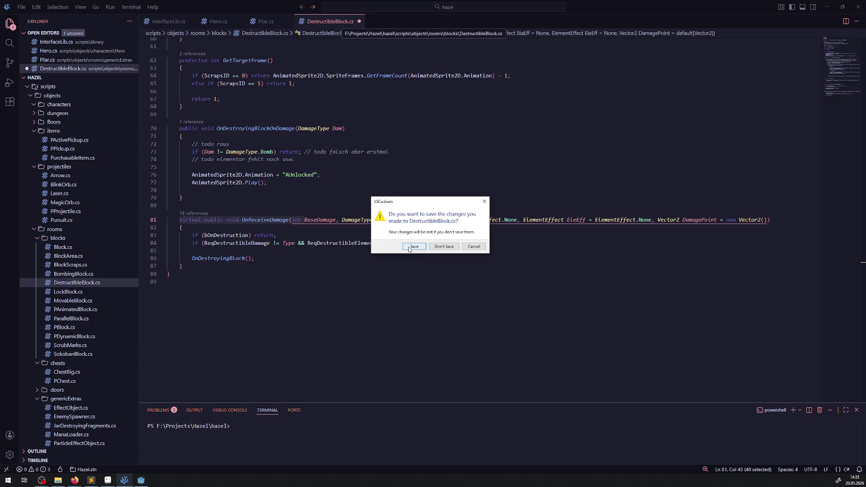
{"action": "left_click", "coordinate": [413, 246]}
{"action": "left_click", "coordinate": [285, 21]}
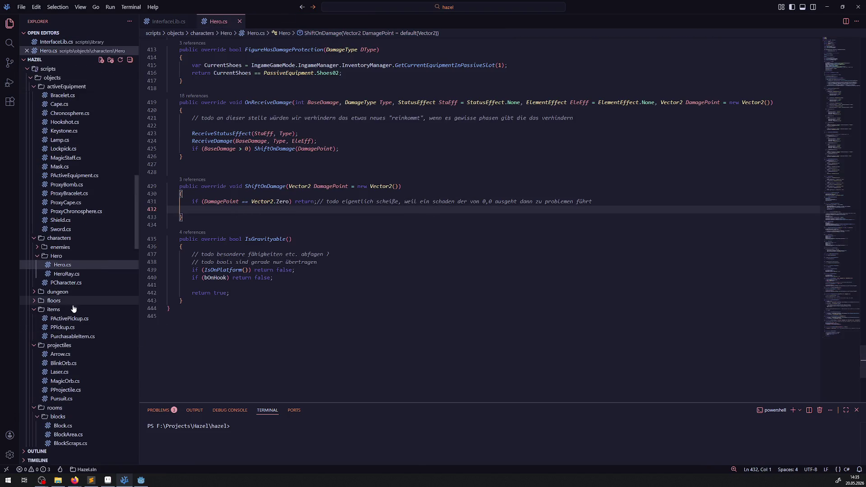
{"action": "scroll", "coordinate": [73, 360], "scroll_direction": "up", "scroll_amount": 5}
{"action": "scroll", "coordinate": [73, 359], "scroll_direction": "down", "scroll_amount": 5}
{"action": "scroll", "coordinate": [88, 321], "scroll_direction": "down", "scroll_amount": 3}
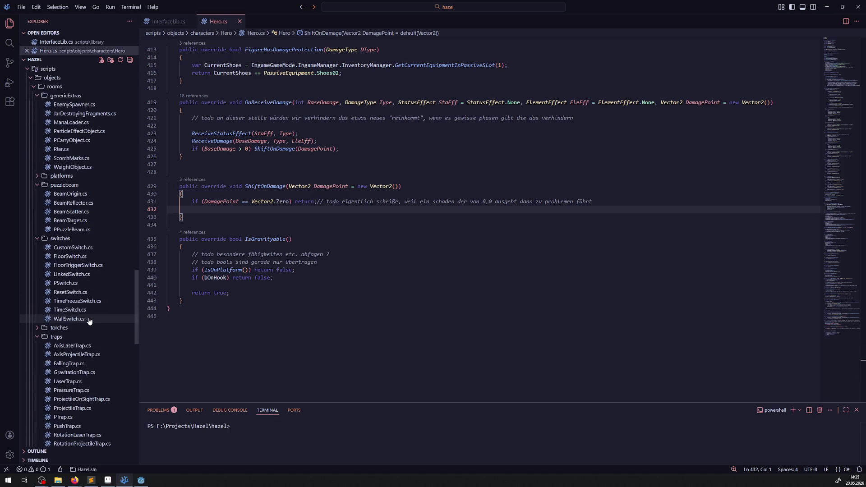
{"action": "scroll", "coordinate": [89, 322], "scroll_direction": "down", "scroll_amount": 3}
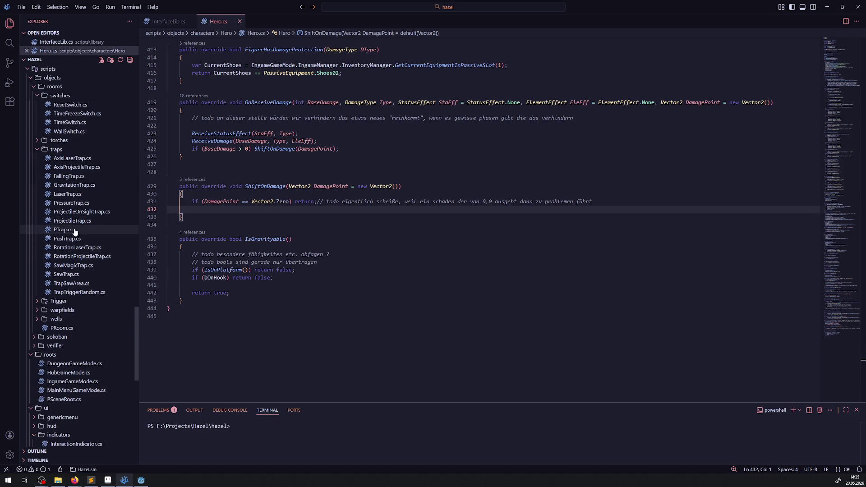
Step: Open FallingTrap.cs from the traps folder
{"action": "left_click", "coordinate": [69, 176]}
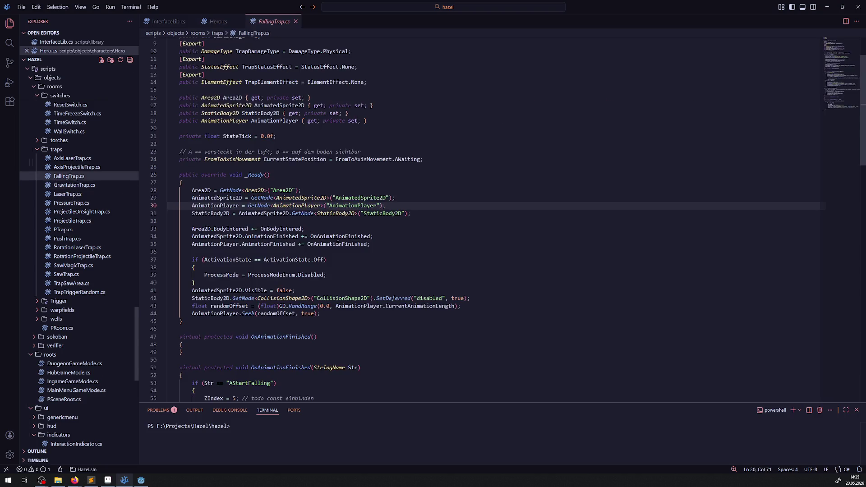
{"action": "scroll", "coordinate": [296, 280], "scroll_direction": "down", "scroll_amount": 15}
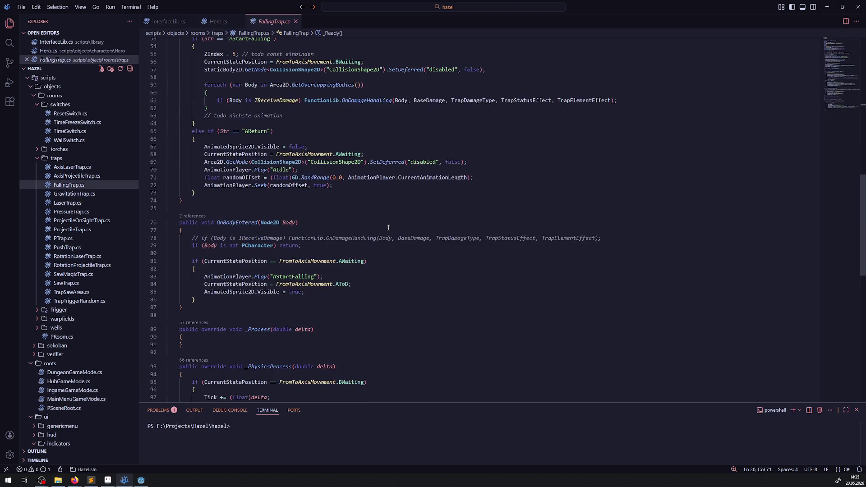
Step: Add GlobalPosition as a sixth argument to FunctionLib.OnDamageHandling on line 61 and save
{"action": "left_click", "coordinate": [613, 101]}
{"action": "scroll", "coordinate": [613, 100], "scroll_direction": "up", "scroll_amount": 3}
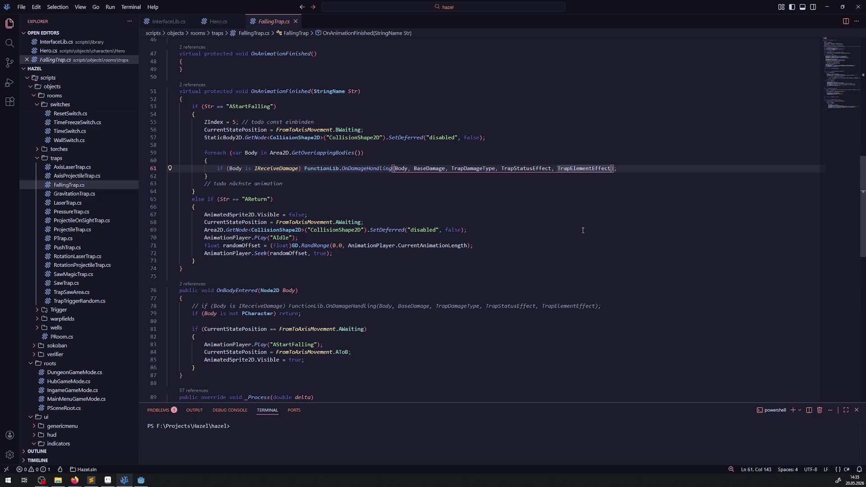
{"action": "type", "text": ", Glo"}
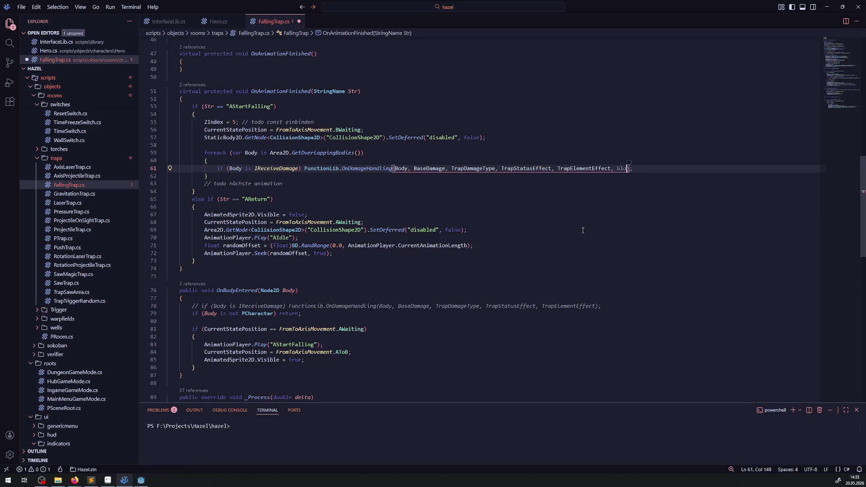
{"action": "type", "text": "b"}
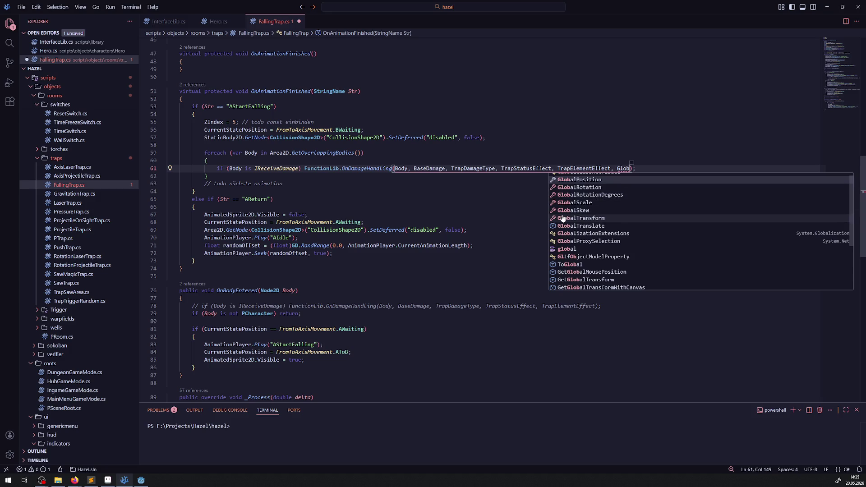
{"action": "left_click", "coordinate": [567, 180]}
{"action": "left_click", "coordinate": [562, 193]}
{"action": "key", "text": "ctrl+s"}
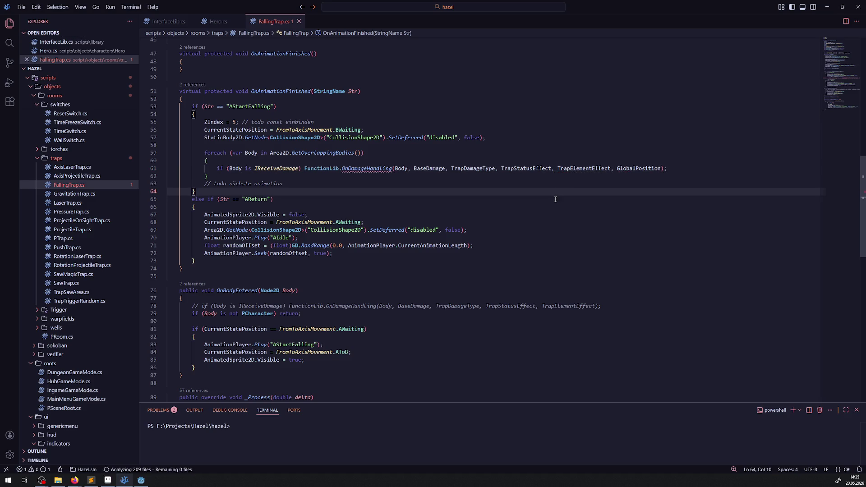
{"action": "mouse_move", "coordinate": [367, 168]}
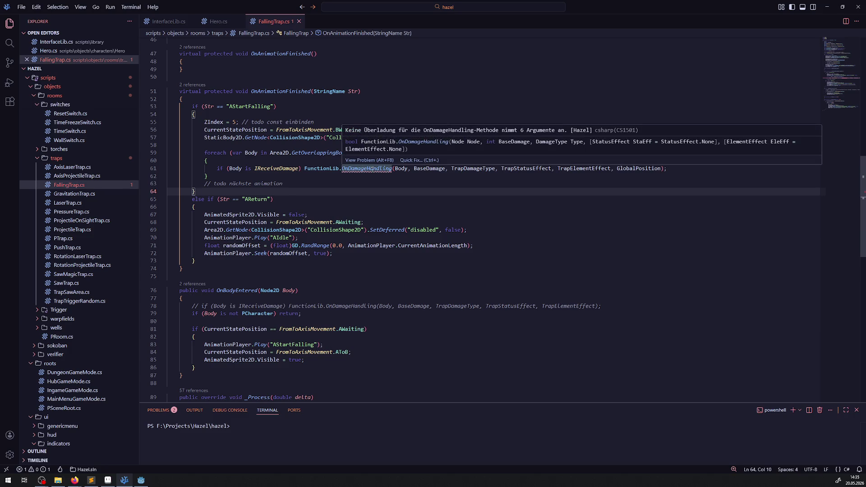
{"action": "right_click", "coordinate": [371, 169]}
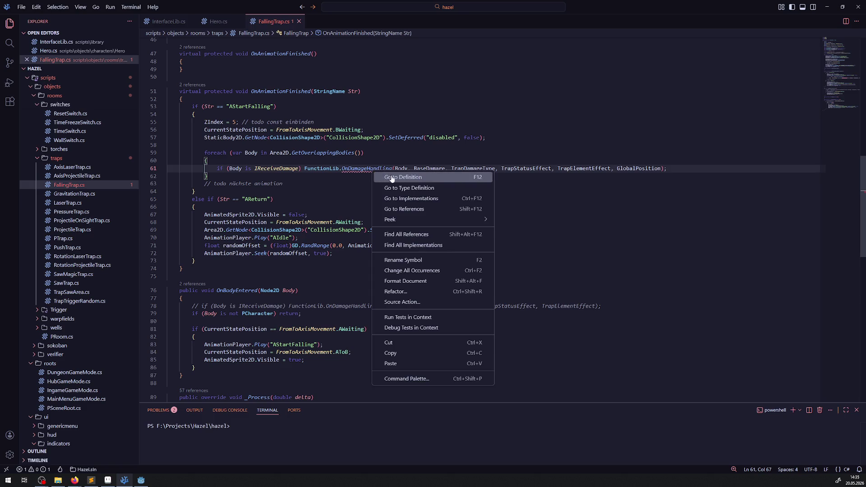
Step: Paste the DamagePoint parameter from InterfaceLib.cs into OnDamageHandling's signature in FunctionLib.cs
{"action": "left_click", "coordinate": [398, 176]}
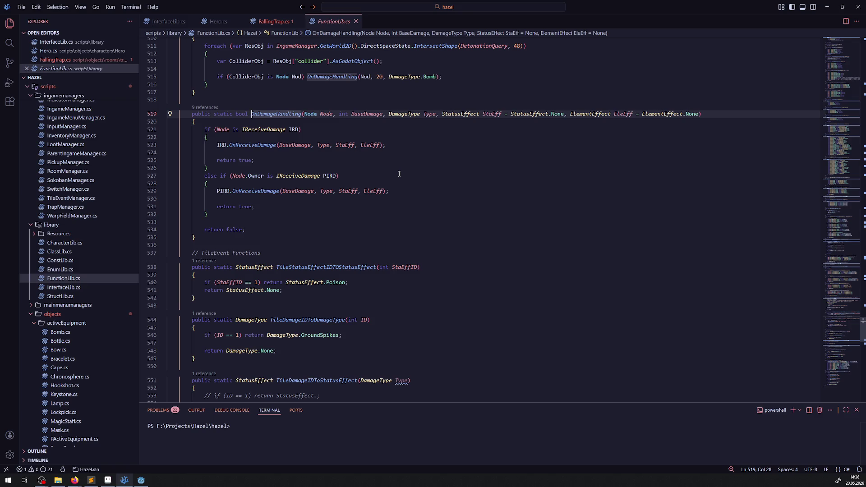
{"action": "left_click", "coordinate": [273, 24]}
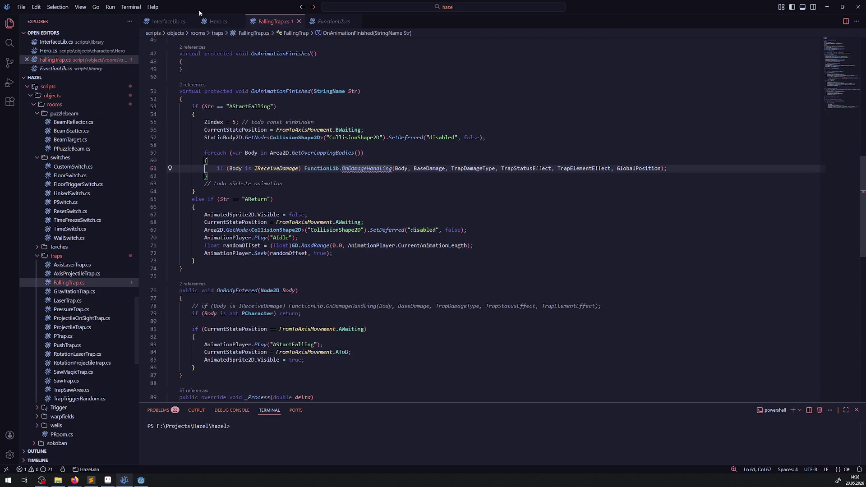
{"action": "left_click", "coordinate": [167, 21]}
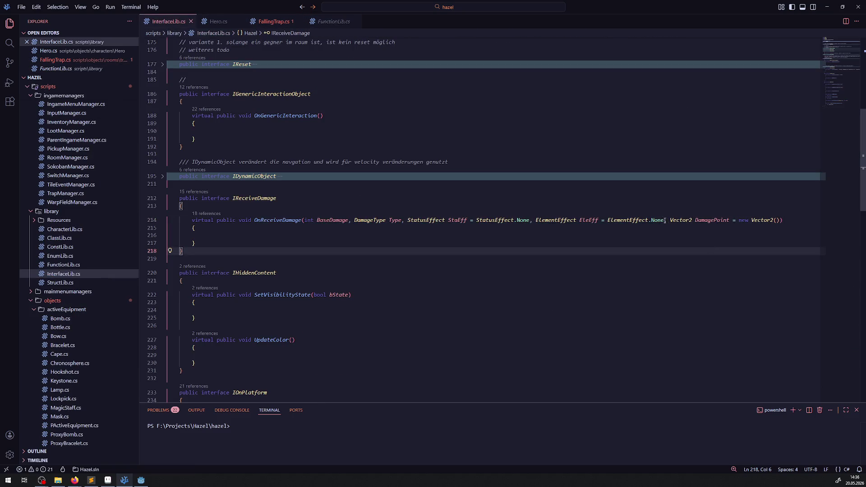
{"action": "left_click_drag", "start_coordinate": [763, 220], "coordinate": [781, 221]}
{"action": "key", "text": "ctrl+c"}
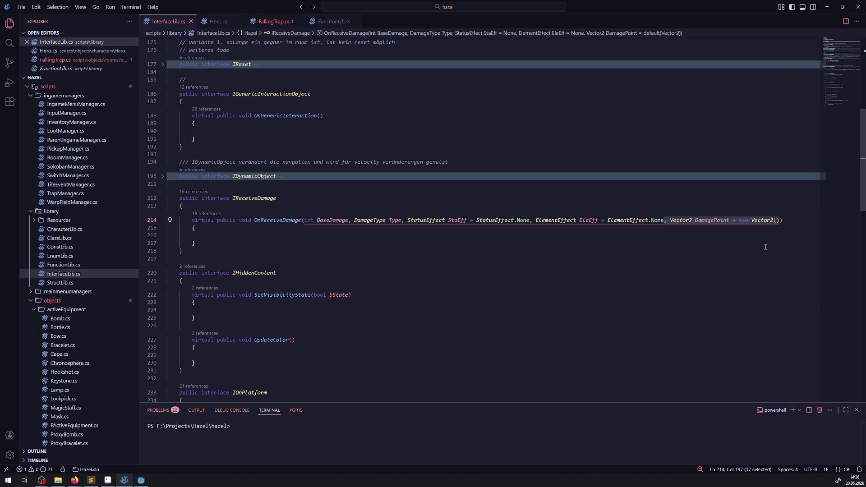
{"action": "left_click", "coordinate": [333, 21]}
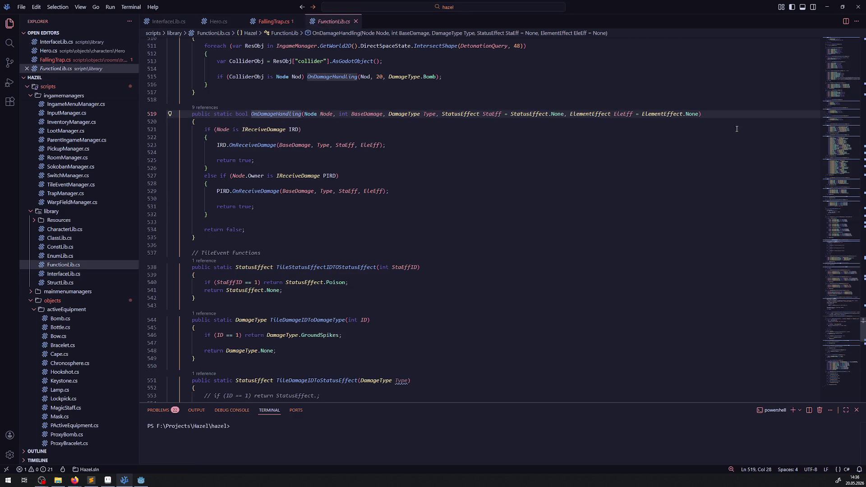
{"action": "left_click", "coordinate": [699, 114]}
{"action": "key", "text": "ctrl+v"}
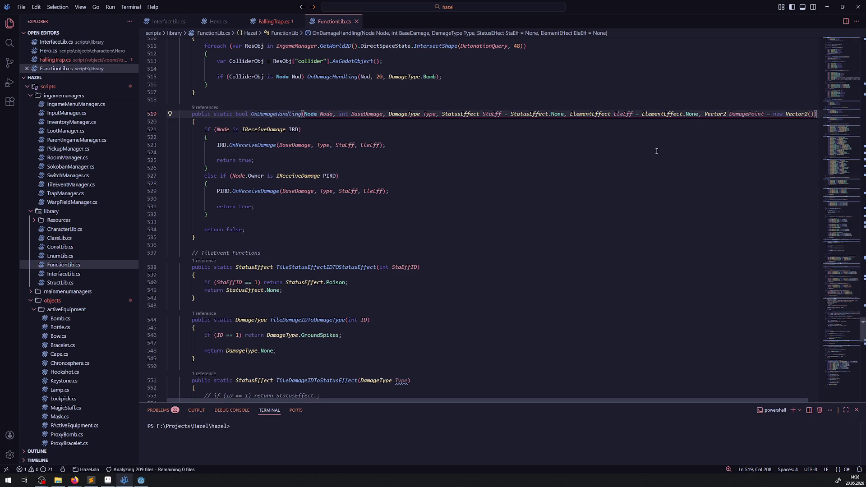
Step: Pass DamagePoint into both OnReceiveDamage calls, save FunctionLib.cs, and return to FallingTrap
{"action": "left_click", "coordinate": [534, 144]}
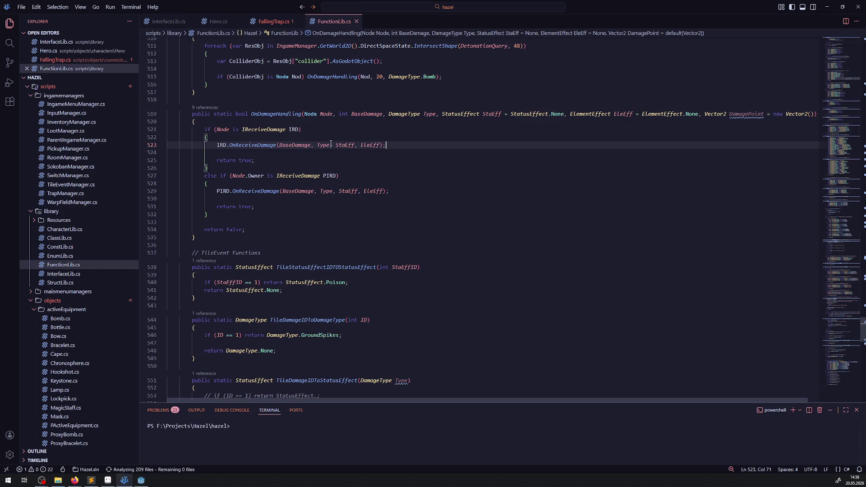
{"action": "double_click", "coordinate": [746, 114]}
{"action": "key", "text": "ctrl+c"}
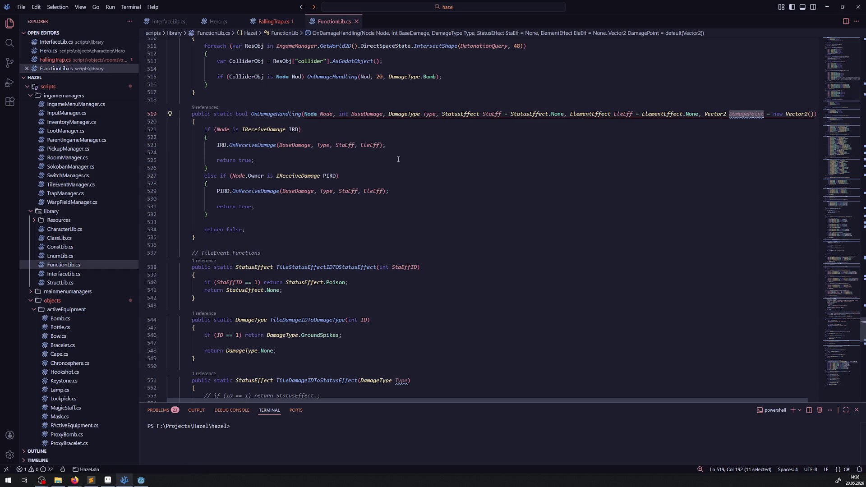
{"action": "left_click", "coordinate": [381, 145]}
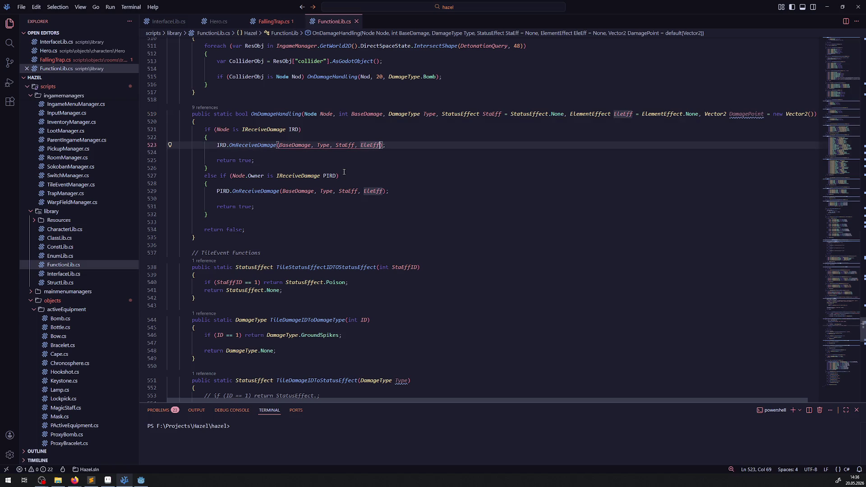
{"action": "type", "text": ","}
{"action": "key", "text": "ctrl+v"}
{"action": "key", "text": "Down"}
{"action": "key", "text": "Down"}
{"action": "key", "text": "Down"}
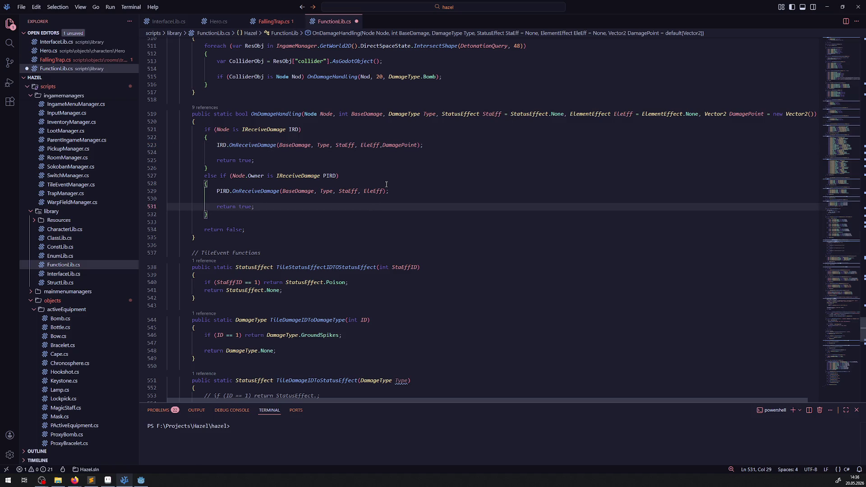
{"action": "left_click", "coordinate": [384, 191]}
{"action": "type", "text": ","}
{"action": "key", "text": "ctrl+v"}
{"action": "key", "text": "ctrl+s"}
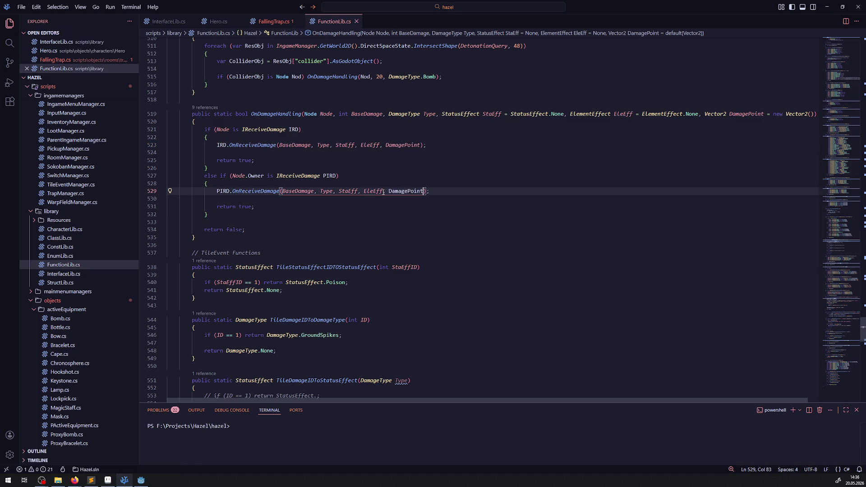
{"action": "left_click", "coordinate": [433, 240]}
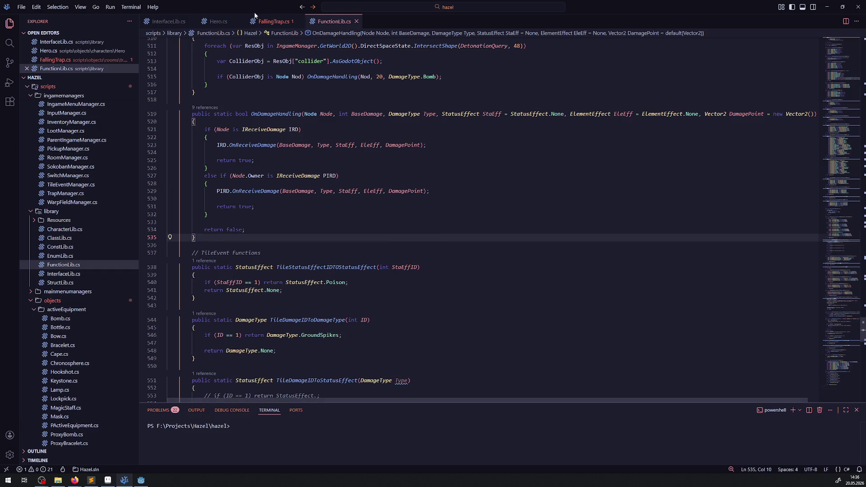
{"action": "left_click", "coordinate": [271, 21]}
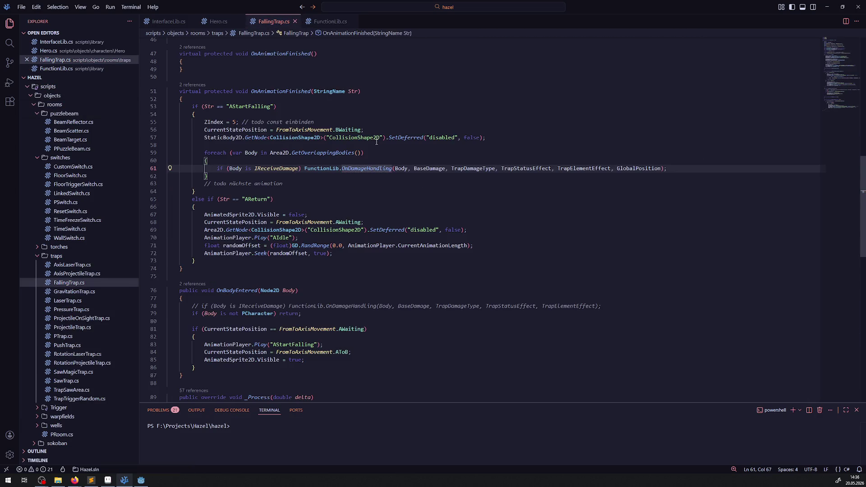
Step: Switch past InterfaceLib to Hero.cs and focus the editor inside ShiftOnDamage
{"action": "left_click", "coordinate": [169, 21]}
{"action": "left_click", "coordinate": [223, 22]}
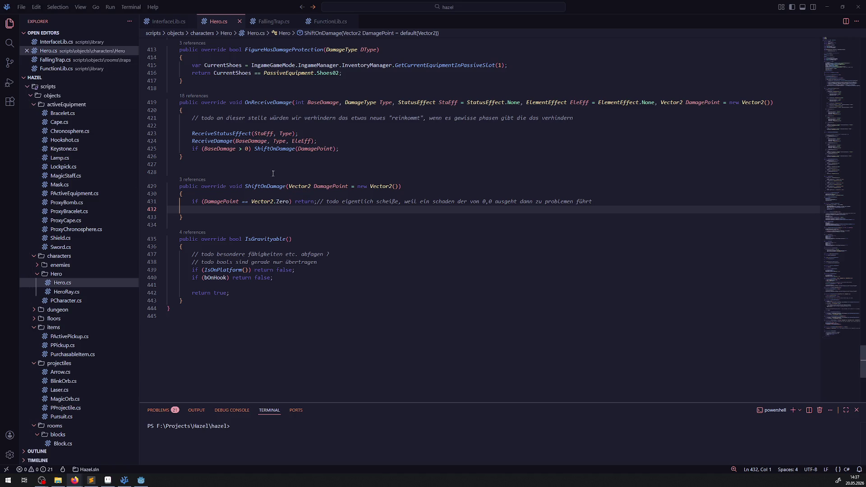
{"action": "left_click", "coordinate": [251, 208]}
Step: Write the German comment about a shift vector from the damage location and save Hero.cs
{"action": "key", "text": "Return"}
{"action": "type", "text": "// bestimmungs"}
{"action": "key", "text": "BackSpace"}
{"action": "key", "text": "BackSpace"}
{"action": "type", "text": "eines vektor d"}
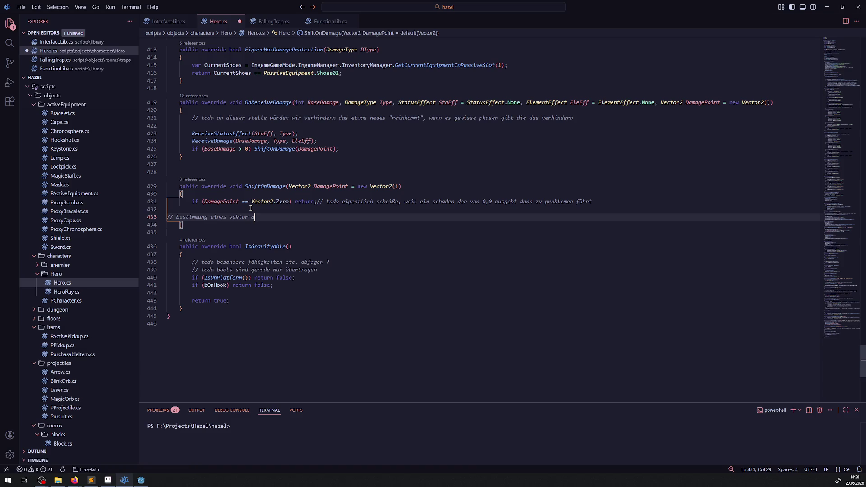
{"action": "key", "text": "BackSpace"}
{"action": "type", "text": "zur verschiebung "}
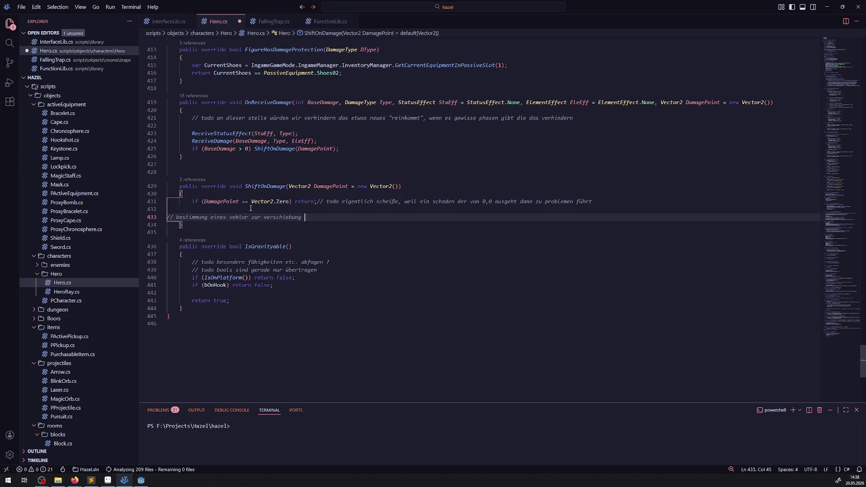
{"action": "type", "text": "d"}
{"action": "type", "text": "uf basis "}
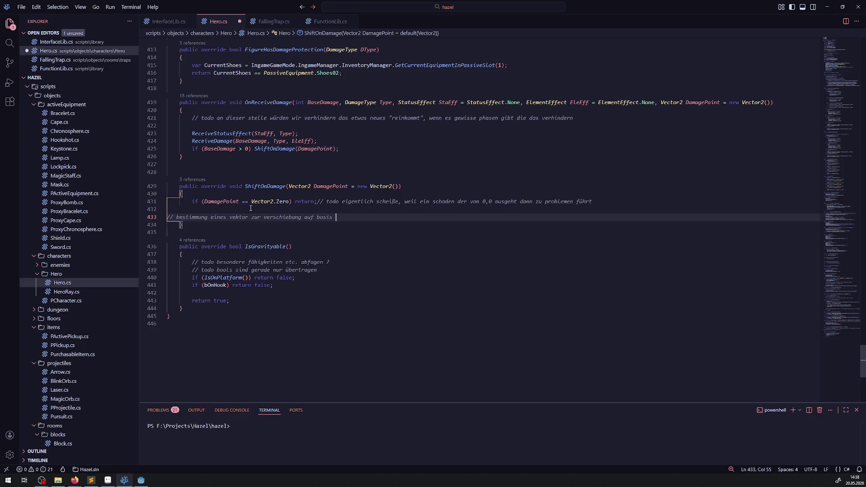
{"action": "type", "text": "des "}
{"action": "type", "text": "schadensortes"}
{"action": "key", "text": "Return"}
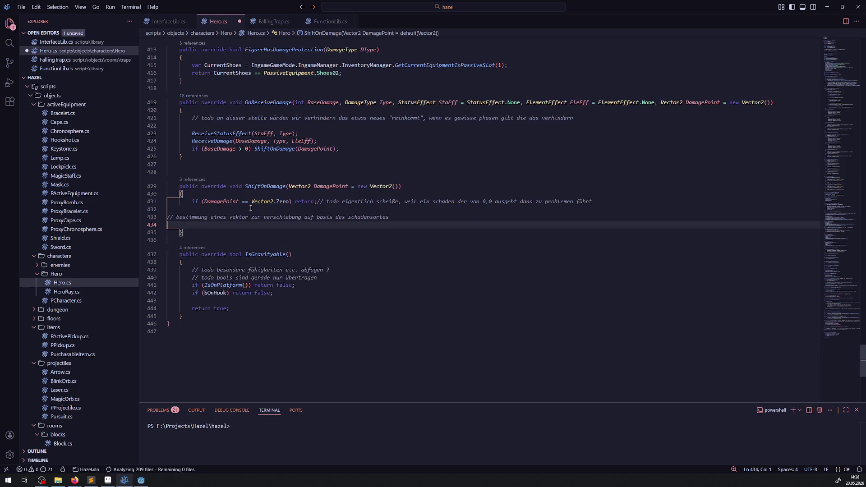
{"action": "key", "text": "ctrl+s"}
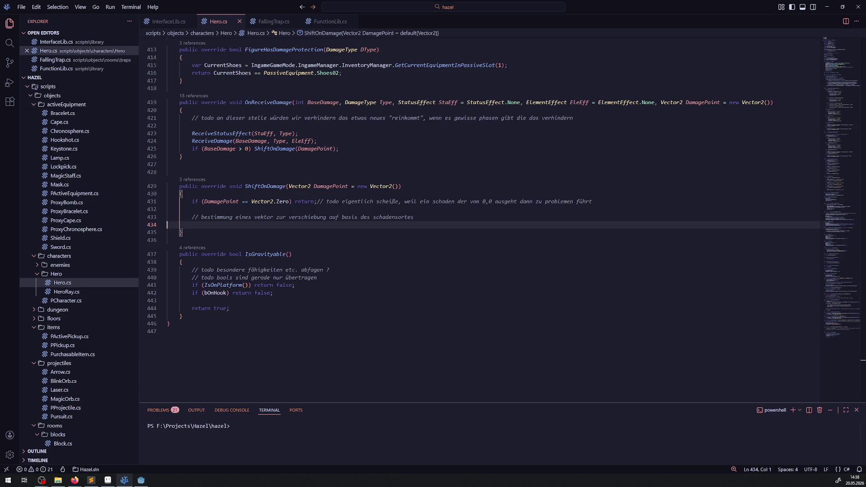
Step: Check the web browser briefly, then return focus to the code editor
{"action": "key", "text": "alt+Tab"}
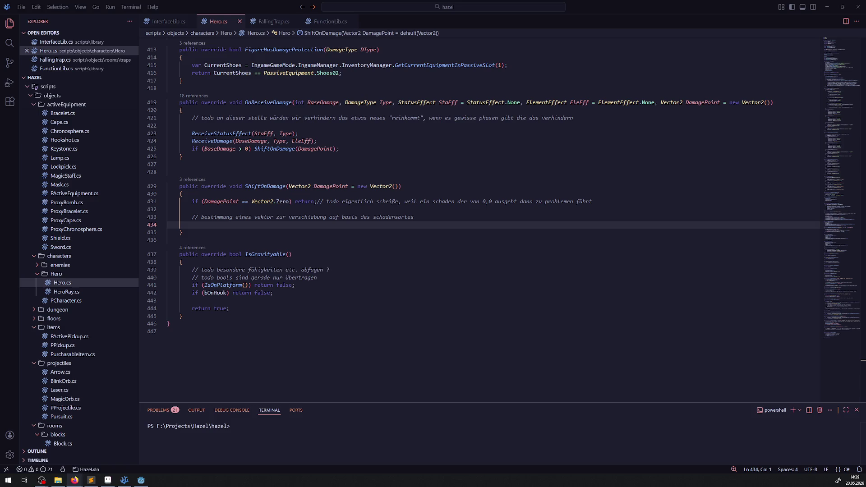
{"action": "left_click", "coordinate": [342, 228]}
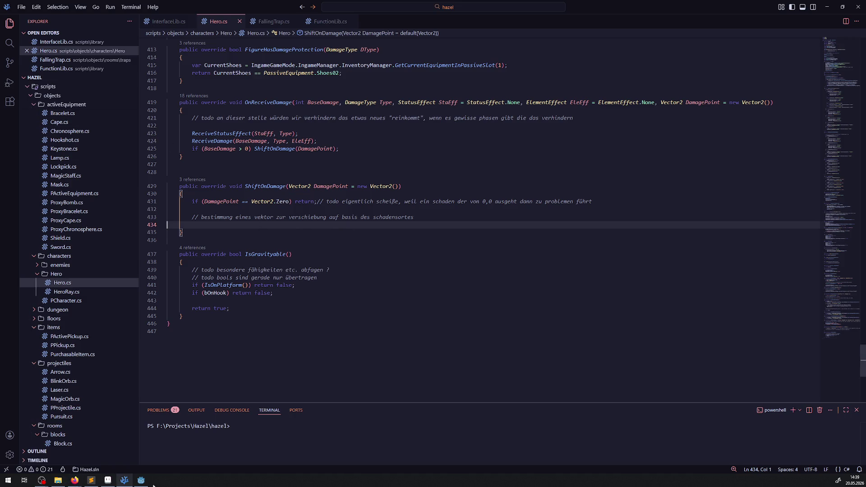
Step: In Godot's DebugRoom, ruler-measure rightward and vertical offsets from SokobanBlock4, then clear the overlay
{"action": "left_click", "coordinate": [141, 480]}
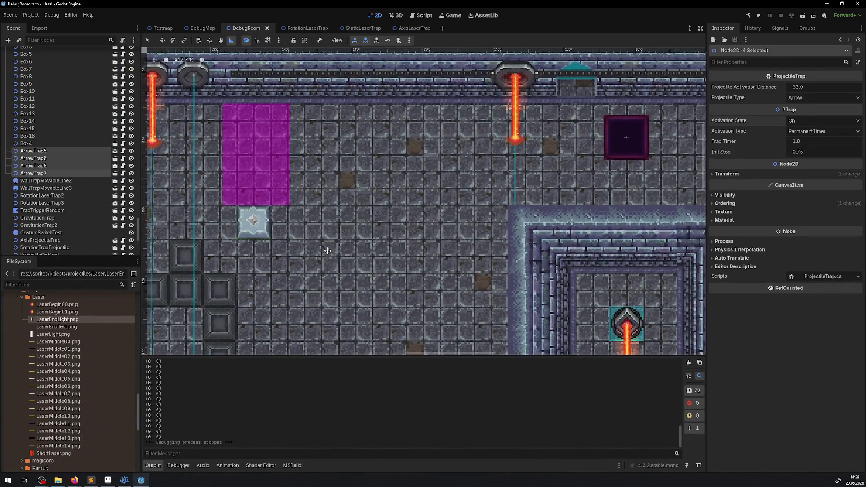
{"action": "scroll", "coordinate": [327, 251], "scroll_direction": "down", "scroll_amount": 1}
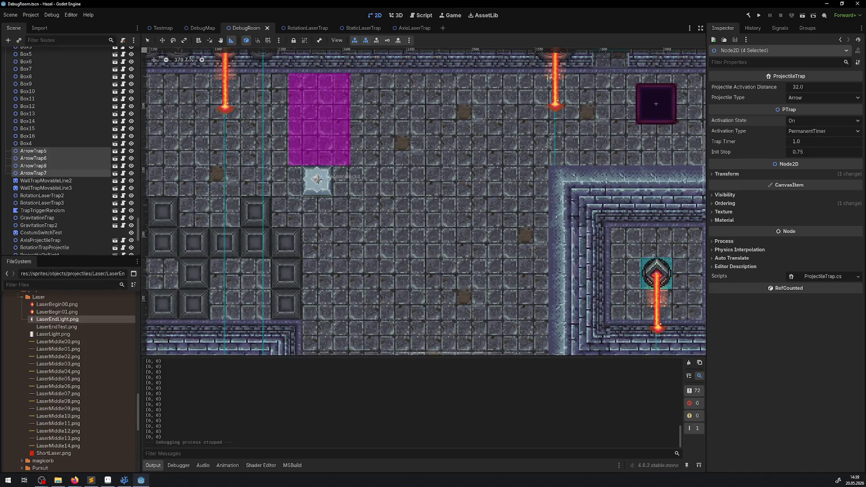
{"action": "left_click_drag", "start_coordinate": [316, 179], "coordinate": [350, 181]}
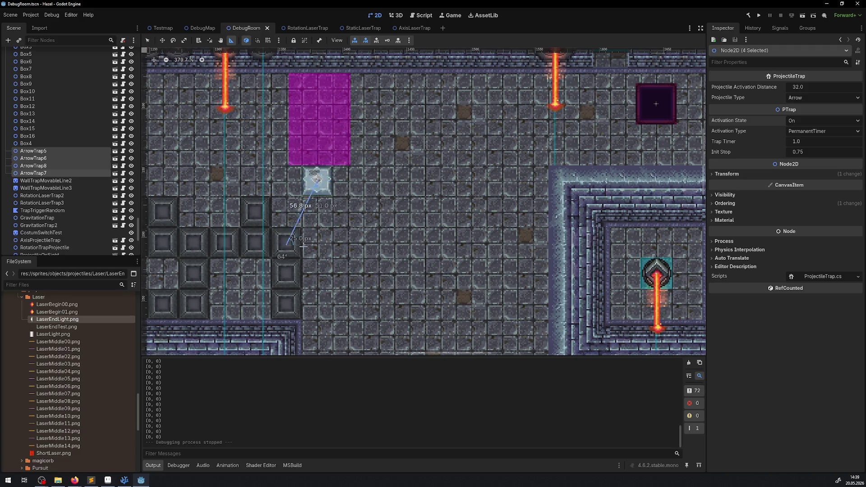
{"action": "mouse_move", "coordinate": [349, 180]}
{"action": "left_mouse_down"}
{"action": "mouse_move", "coordinate": [303, 243]}
{"action": "mouse_move", "coordinate": [348, 182]}
{"action": "left_mouse_up"}
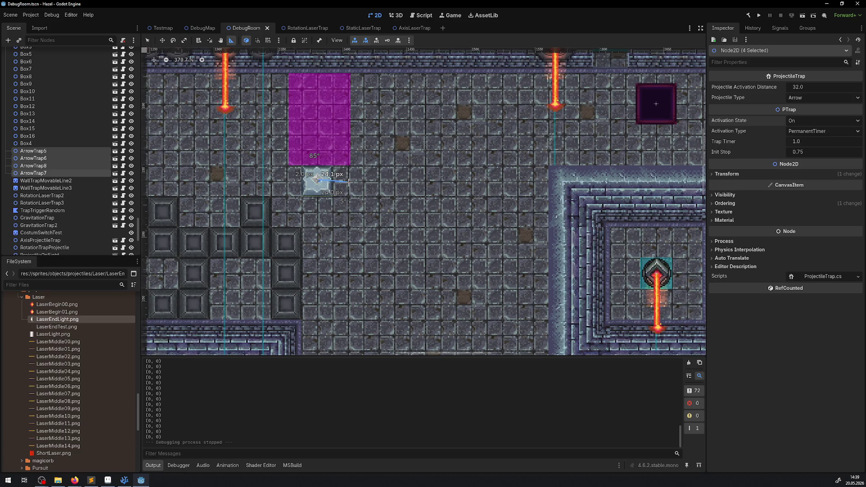
{"action": "mouse_move", "coordinate": [317, 180]}
{"action": "left_mouse_down"}
{"action": "mouse_move", "coordinate": [317, 190]}
{"action": "mouse_move", "coordinate": [316, 178]}
{"action": "left_mouse_up"}
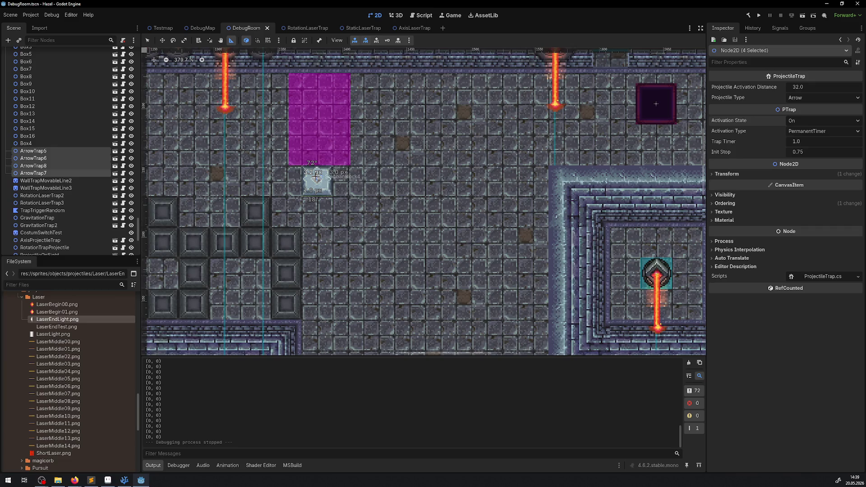
{"action": "left_click_drag", "start_coordinate": [316, 178], "coordinate": [316, 179]}
{"action": "left_click", "coordinate": [316, 180]}
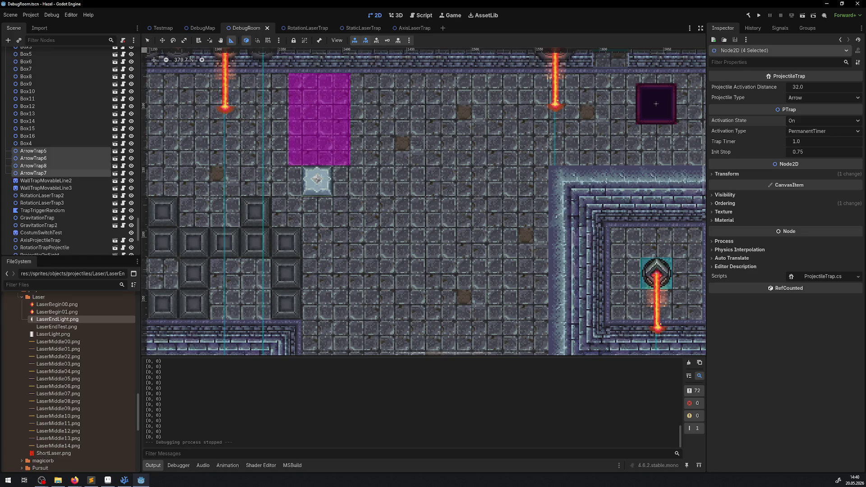
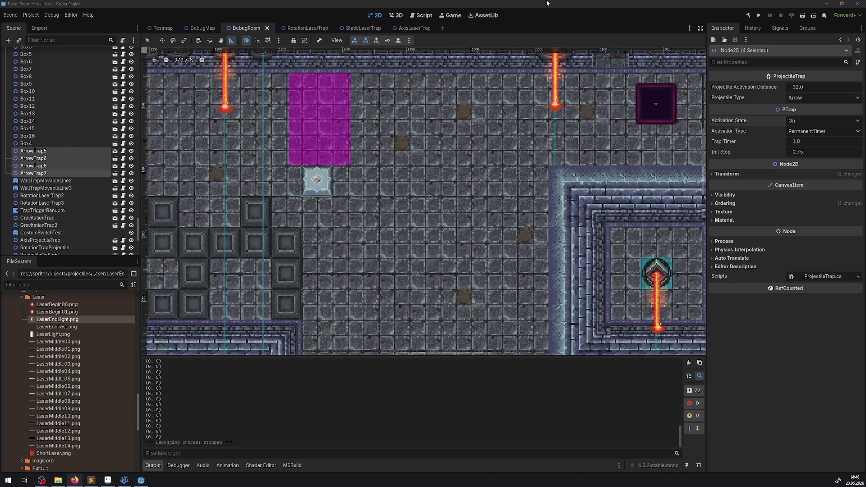
Step: Run the DebugRoom scene with F5 and hide the side docks so the game fills the width
{"action": "key", "text": "F5"}
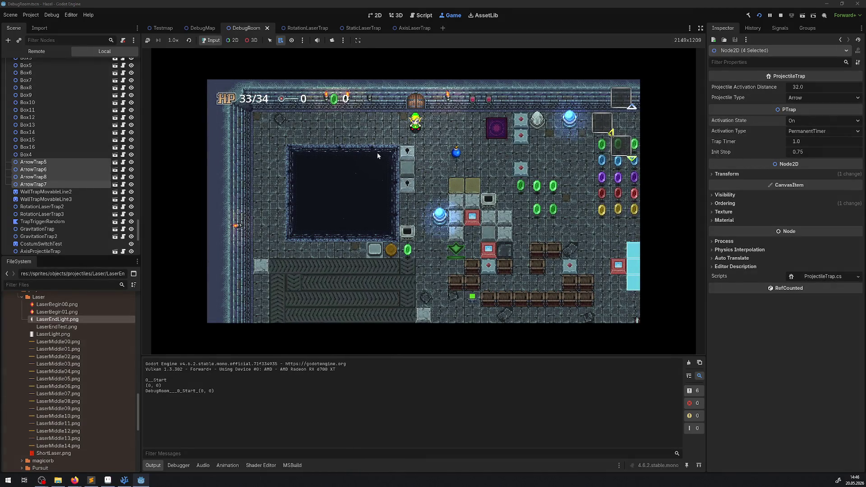
{"action": "left_click", "coordinate": [700, 28]}
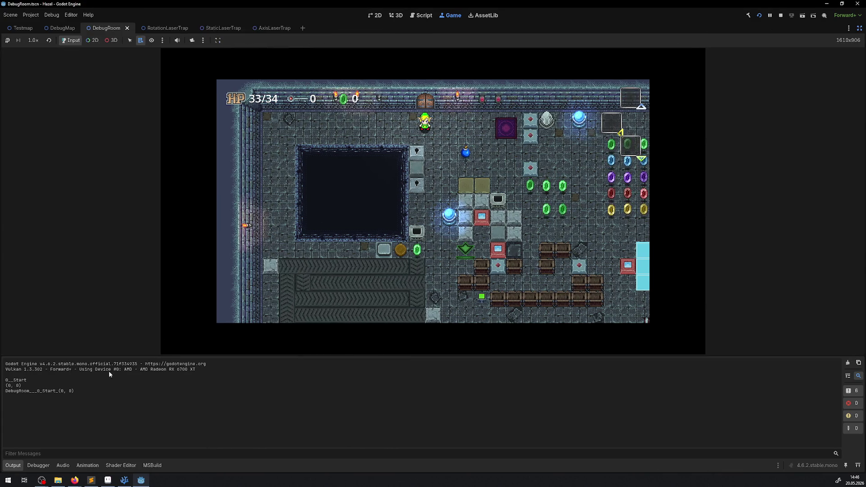
Step: Collapse the Output panel and walk the hero right and down through the room, collecting gems
{"action": "left_click", "coordinate": [12, 465]}
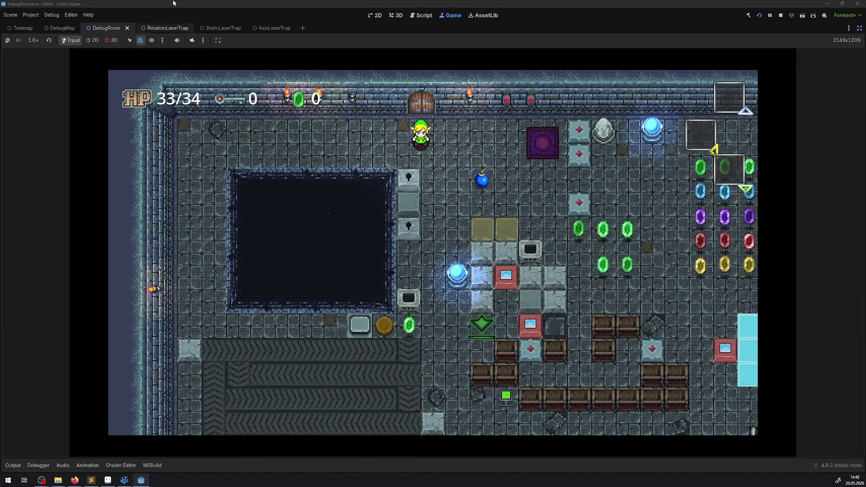
{"action": "key", "text": "Right"}
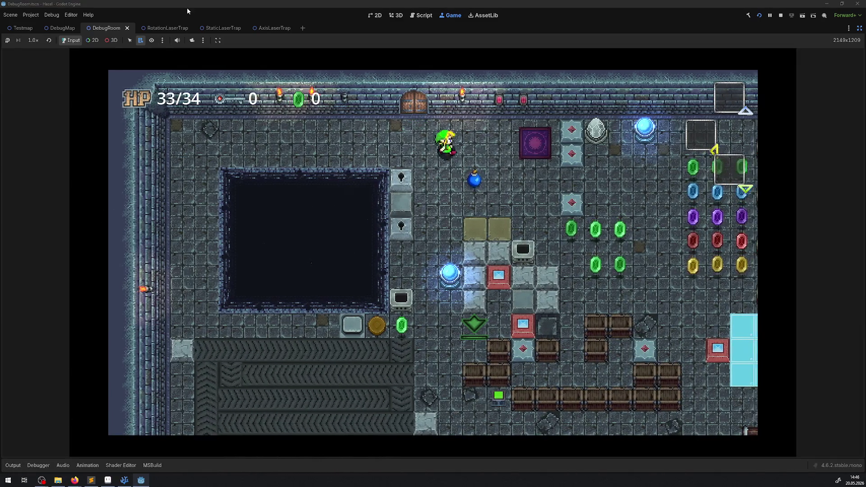
{"action": "key", "text": "Down"}
{"action": "key", "text": "Right"}
{"action": "key", "text": "Down"}
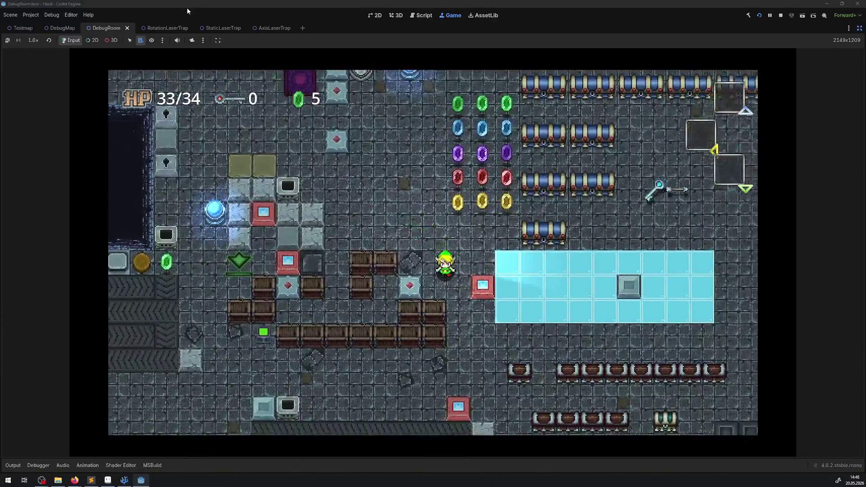
{"action": "key", "text": "Right"}
{"action": "key", "text": "Down"}
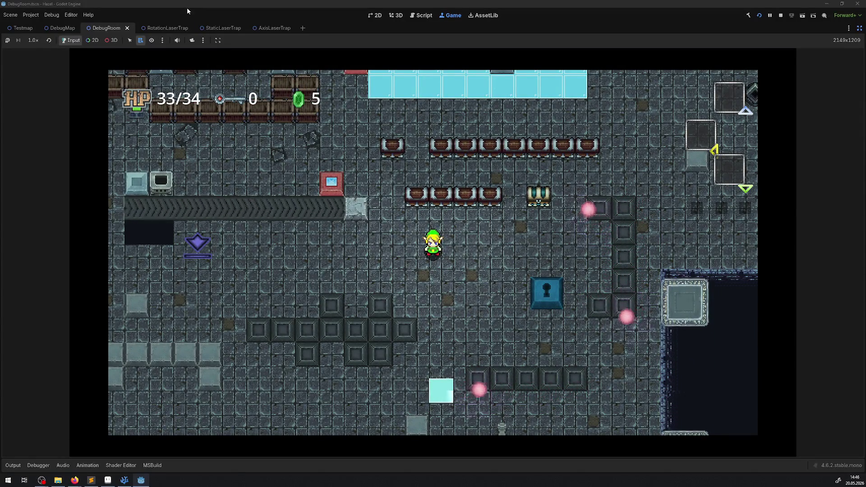
Step: Walk the hero up, right and then down into the lasers, dropping HP to 29/34
{"action": "key", "text": "Right"}
{"action": "key", "text": "Up"}
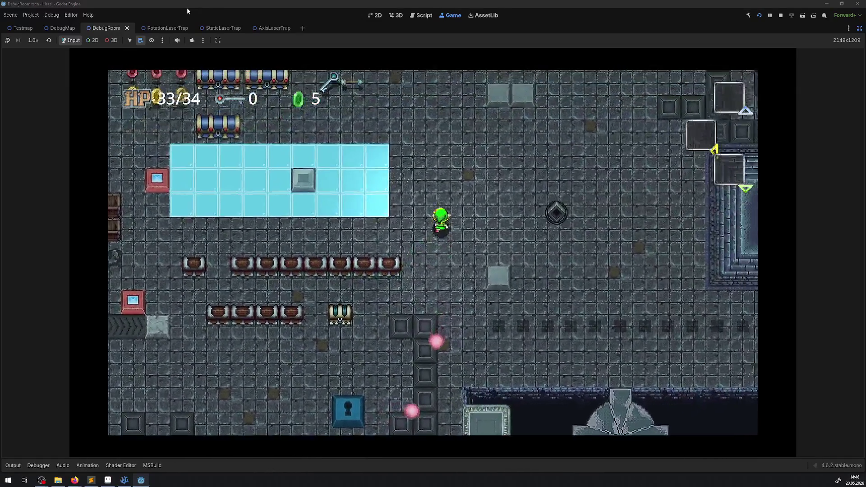
{"action": "key", "text": "Up"}
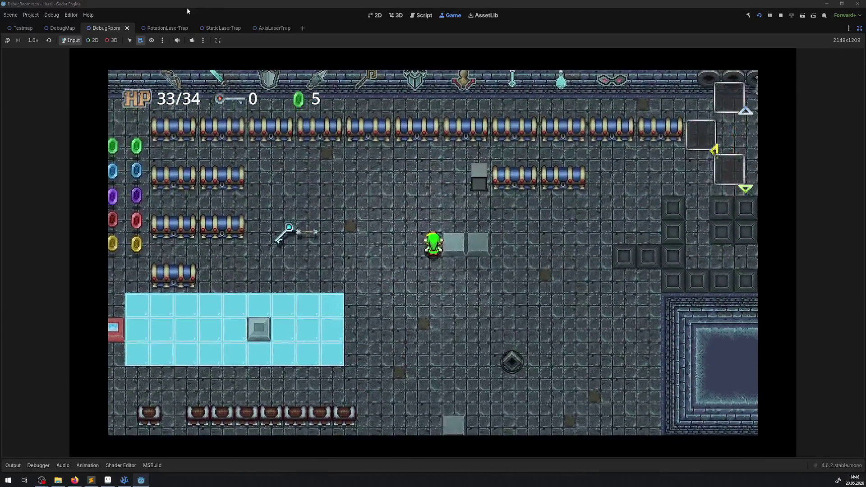
{"action": "key", "text": "Right"}
{"action": "key", "text": "Up"}
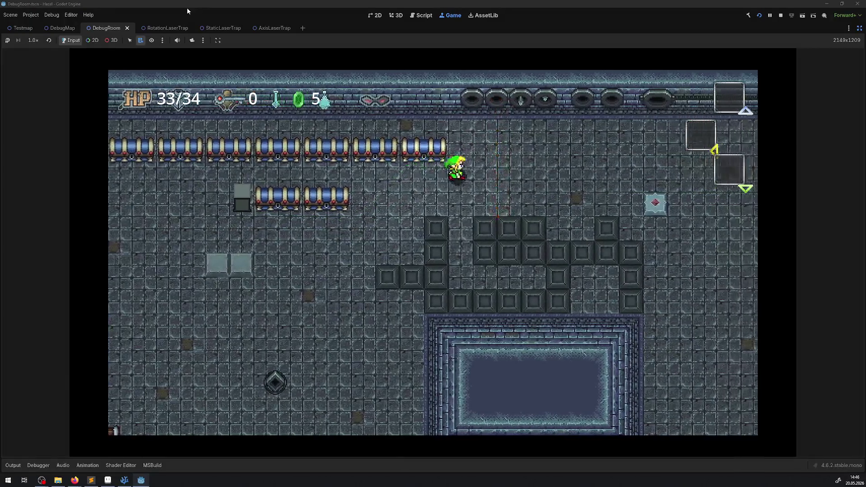
{"action": "key", "text": "Right"}
{"action": "key", "text": "Down"}
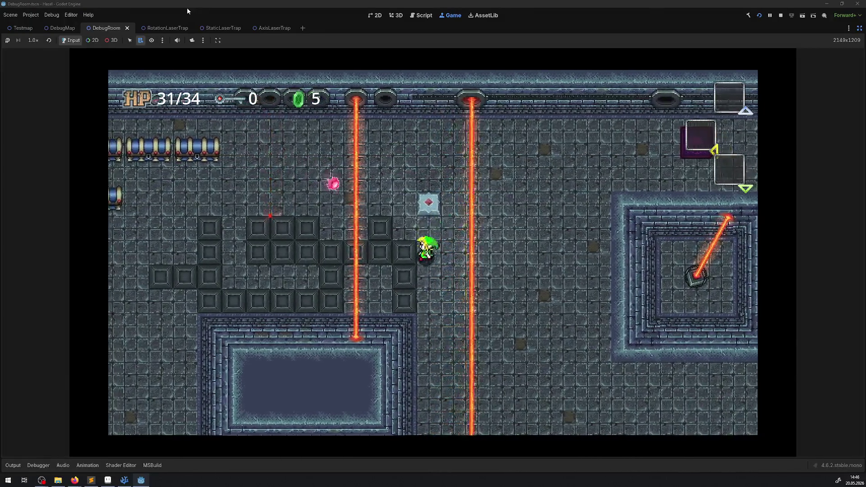
{"action": "key", "text": "Down"}
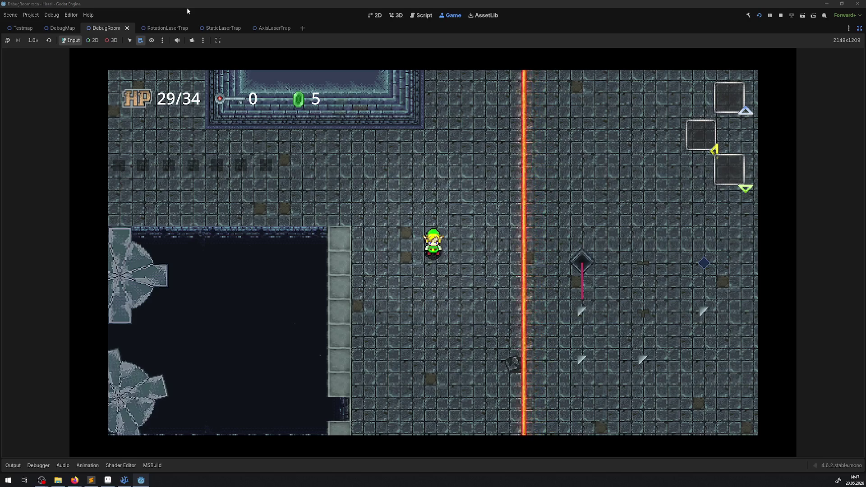
Step: Walk the hero left and up across the room, then down and right through the trap area
{"action": "key", "text": "Left"}
{"action": "key", "text": "Left"}
{"action": "key", "text": "Up"}
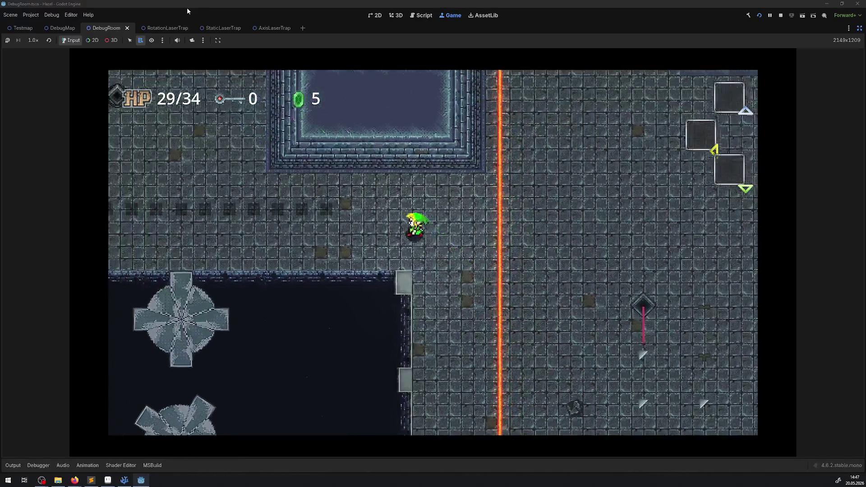
{"action": "key", "text": "Left"}
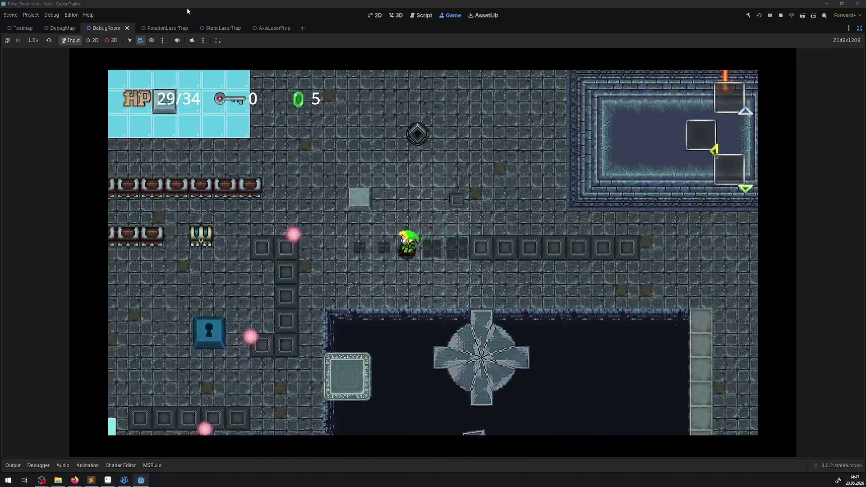
{"action": "key", "text": "Up"}
{"action": "key", "text": "Left"}
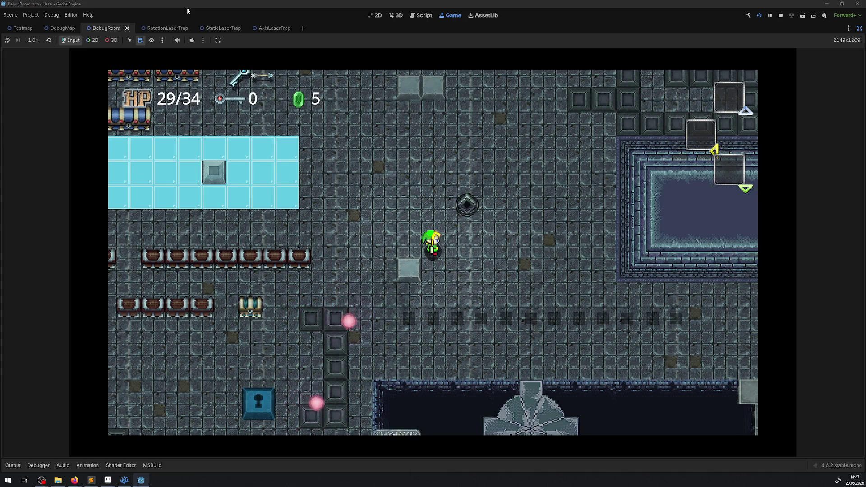
{"action": "key", "text": "Down"}
{"action": "key", "text": "Right"}
{"action": "key", "text": "Right"}
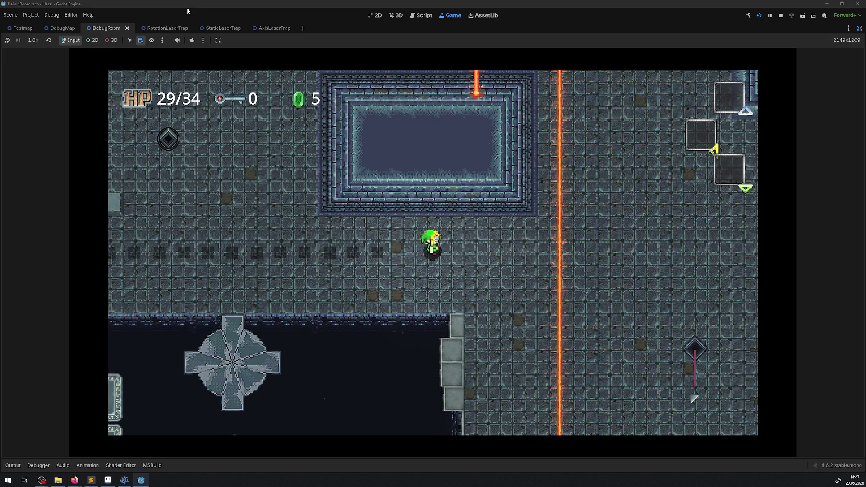
Step: Walk the hero left, up and right into the gem chamber, taking damage down to 28/34 HP
{"action": "key", "text": "Left"}
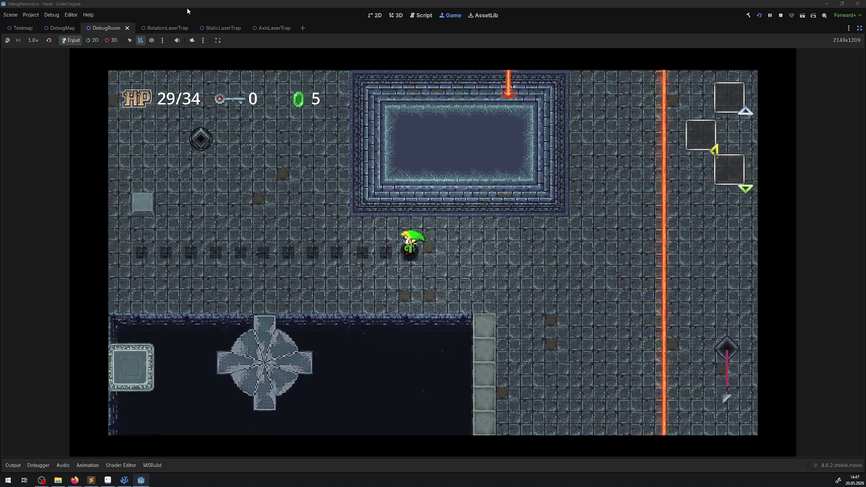
{"action": "key", "text": "Left"}
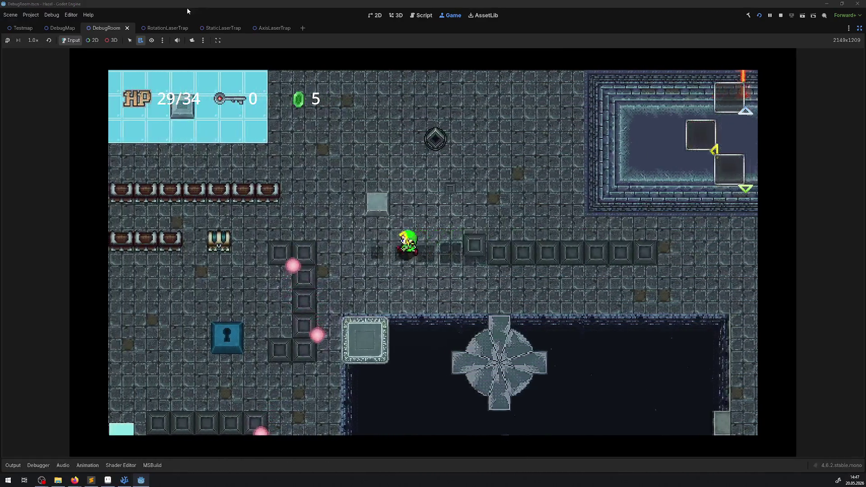
{"action": "key", "text": "Up"}
{"action": "key", "text": "Left"}
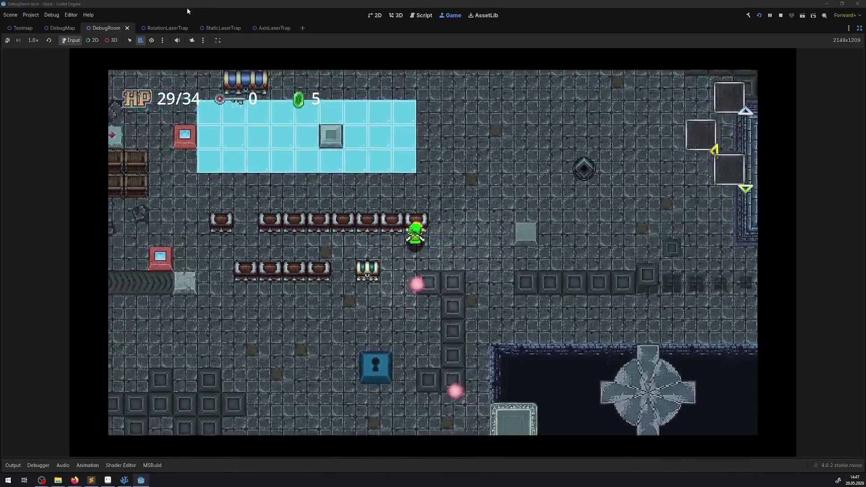
{"action": "key", "text": "Up"}
{"action": "key", "text": "Up"}
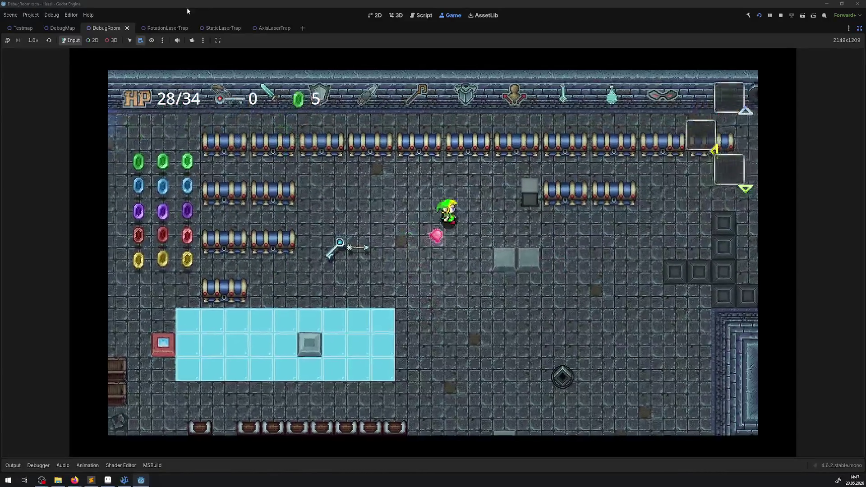
{"action": "key", "text": "Right"}
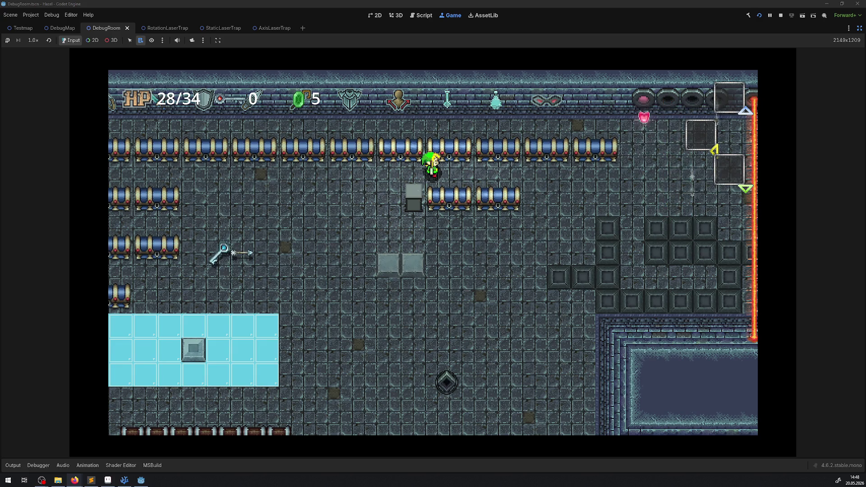
Step: Stop the running game and place the cursor on empty line 434 of ShiftOnDamage in Hero.cs
{"action": "left_click", "coordinate": [781, 16]}
{"action": "left_click", "coordinate": [124, 480]}
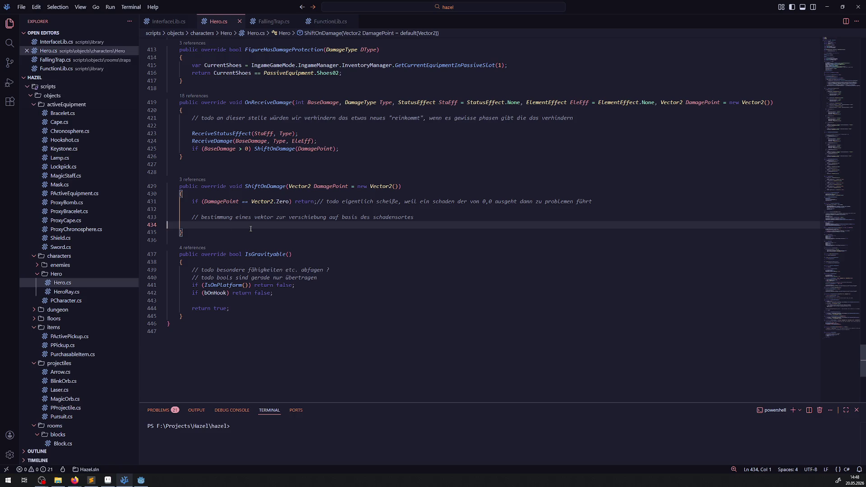
{"action": "left_click", "coordinate": [74, 481]}
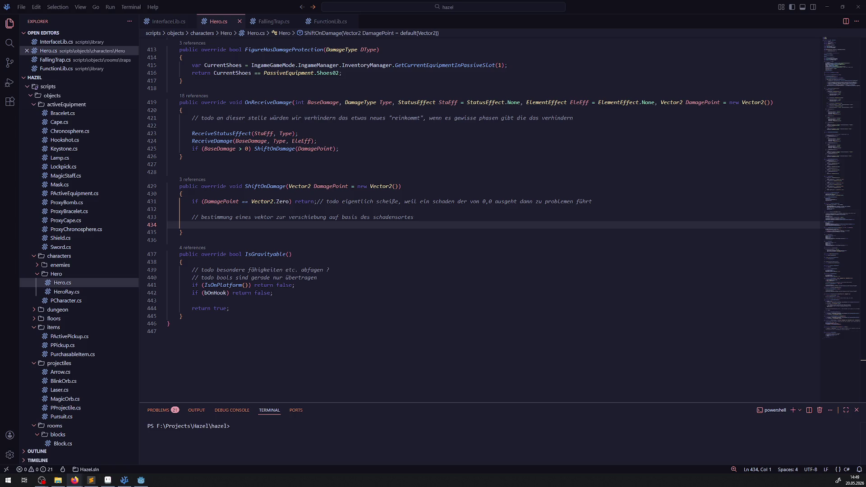
{"action": "left_click", "coordinate": [209, 224]}
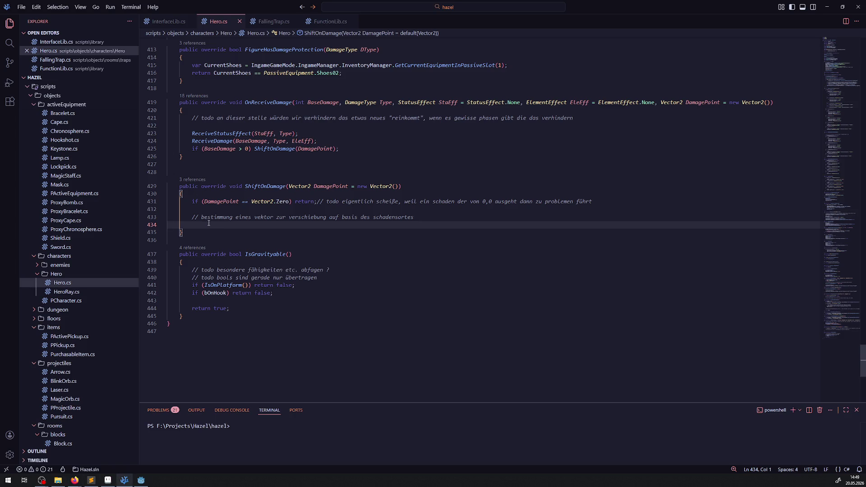
{"action": "type", "text": "Vector2 ShiftVector "}
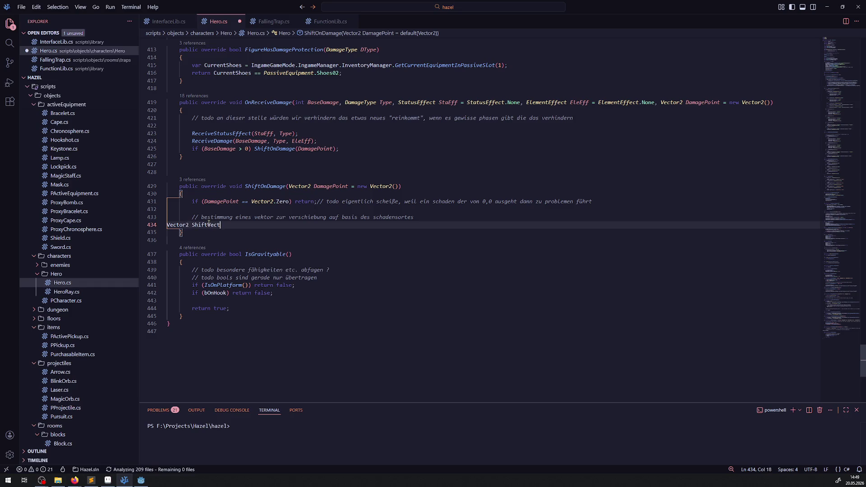
{"action": "type", "text": "="}
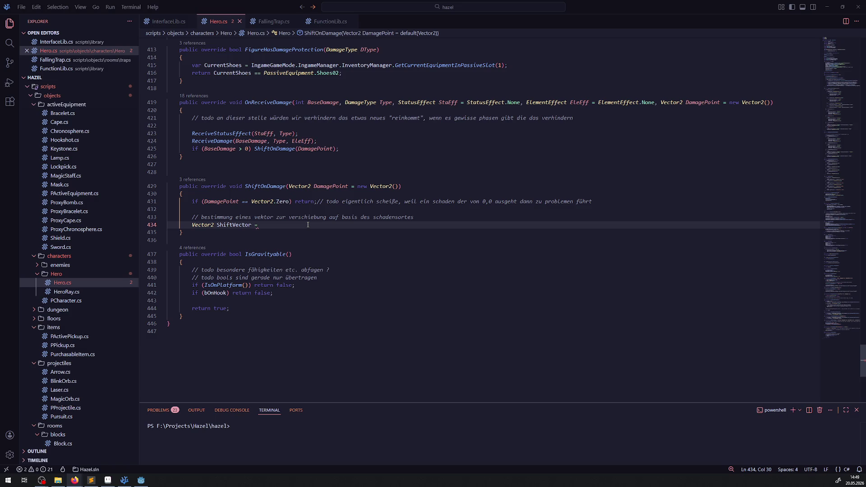
{"action": "type", "text": "(Global"}
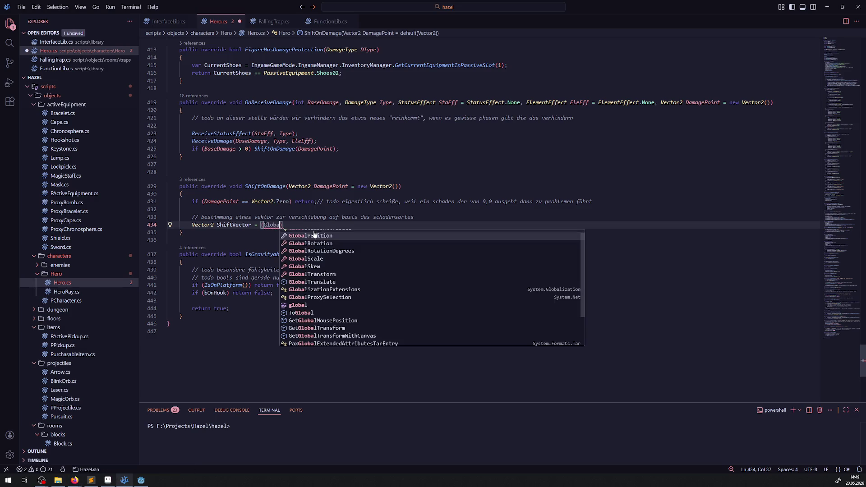
Step: Build the expression GlobalPosition - DamagePoint, replacing the mistaken GlobalClassAttribute completion
{"action": "left_click", "coordinate": [312, 230]}
{"action": "type", "text": "-"}
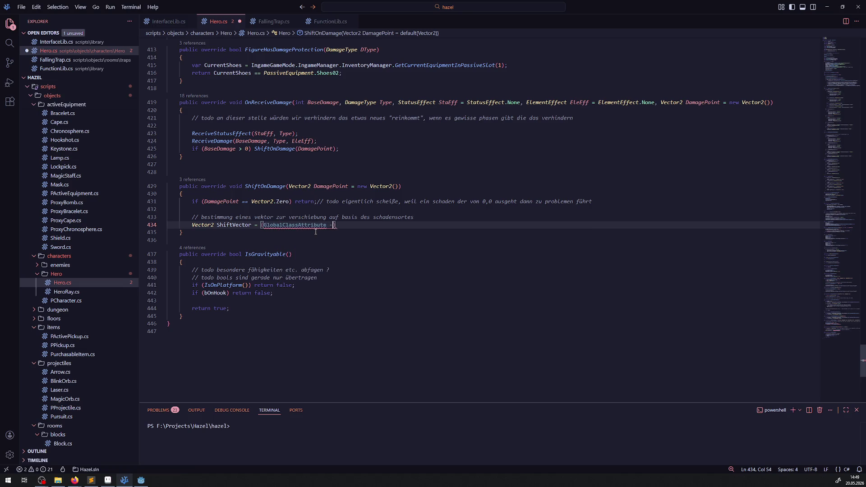
{"action": "key", "text": "BackSpace"}
{"action": "type", "text": "DamagePoint )"}
{"action": "type", "text": ".no"}
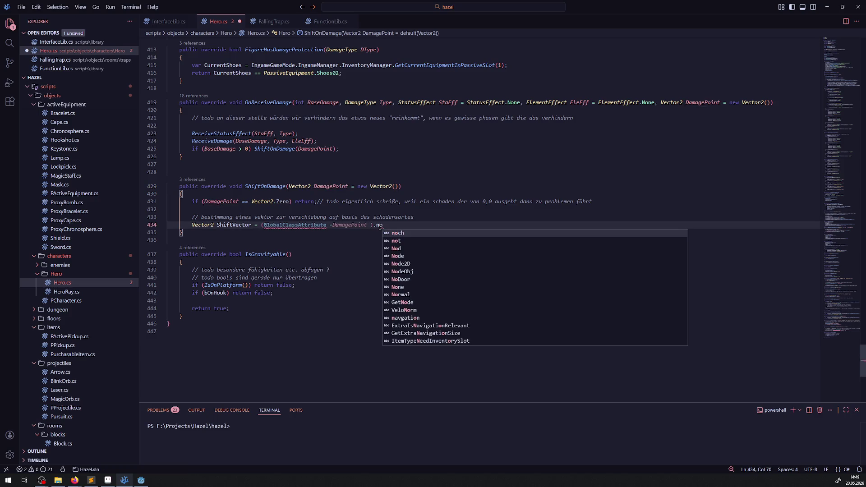
{"action": "type", "text": "r"}
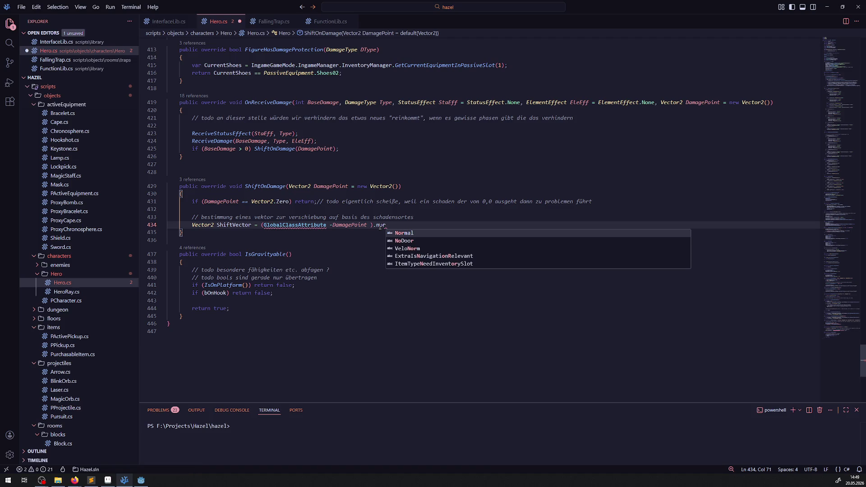
{"action": "key", "text": "BackSpace"}
{"action": "key", "text": "BackSpace"}
{"action": "key", "text": "BackSpace"}
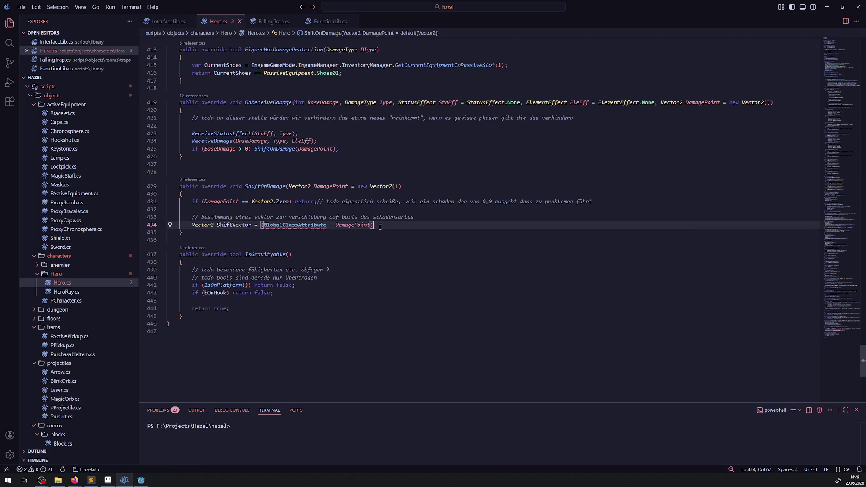
{"action": "double_click", "coordinate": [306, 226]}
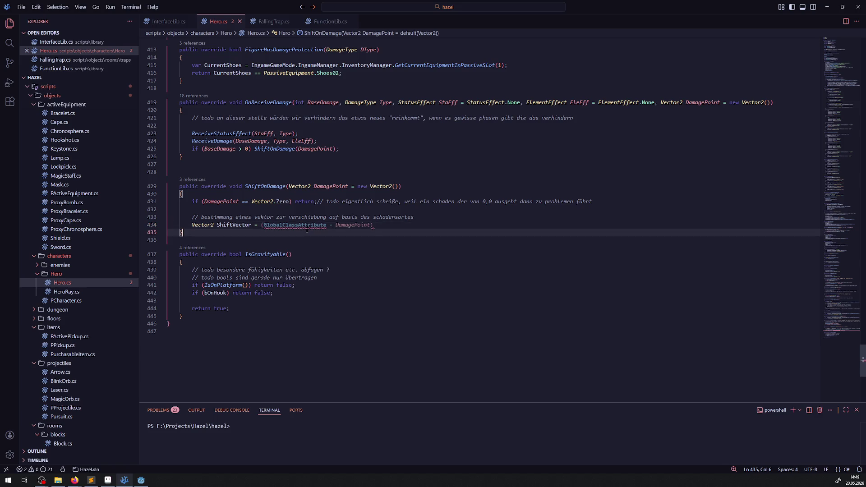
{"action": "type", "text": "Glo"}
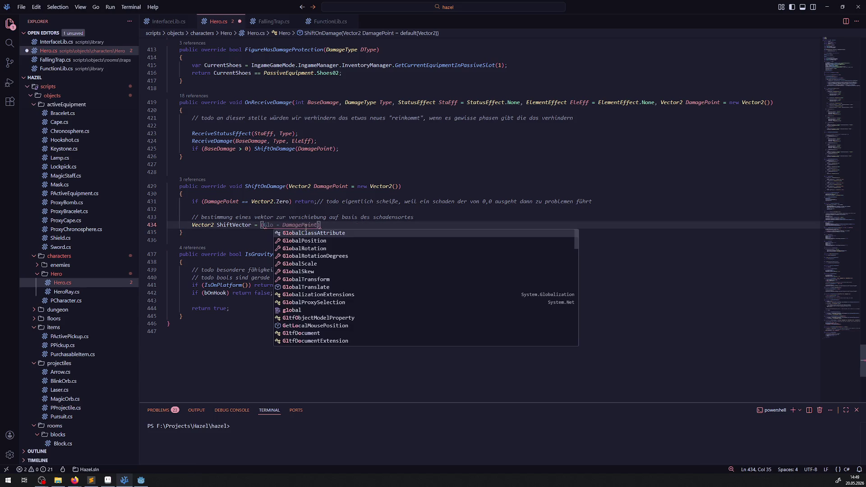
{"action": "left_click", "coordinate": [302, 241]}
{"action": "left_click", "coordinate": [380, 230]}
Step: Finish the line as ShiftVector = (GlobalPosition - DamagePoint).Normalized(); and save Hero.cs
{"action": "left_click", "coordinate": [376, 226]}
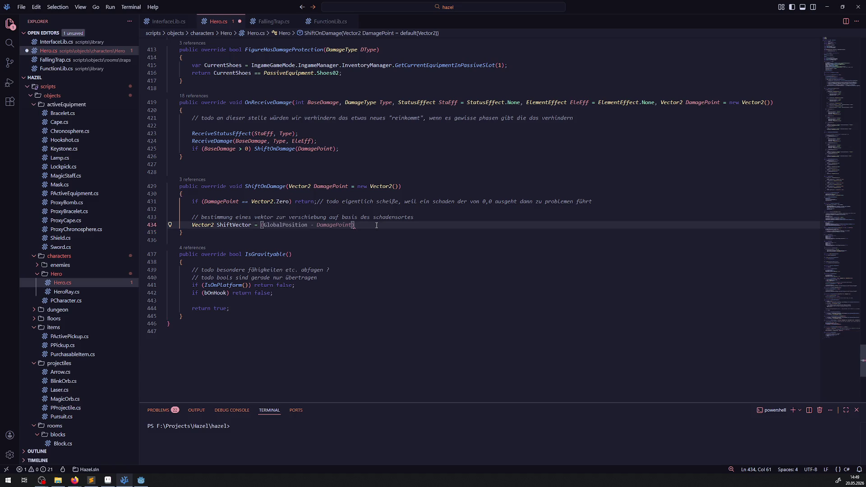
{"action": "type", "text": ".Norm"}
{"action": "key", "text": "Tab"}
{"action": "type", "text": "();"}
{"action": "key", "text": "ctrl+s"}
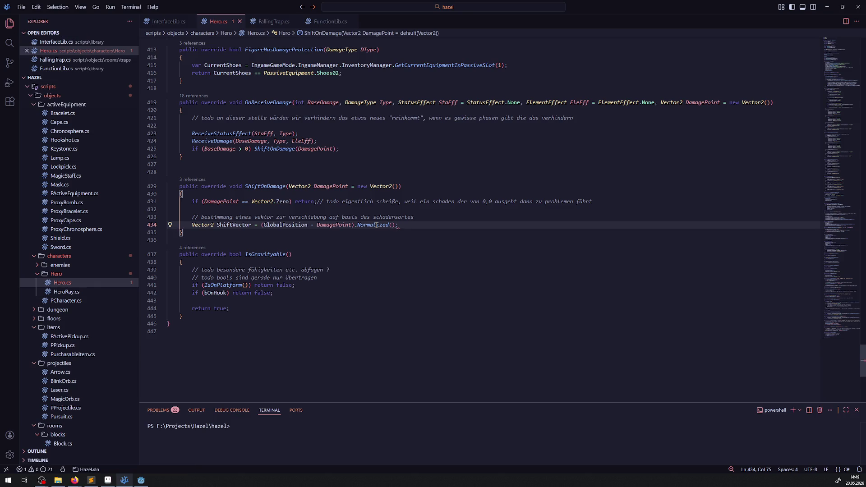
{"action": "key", "text": "Return"}
{"action": "key", "text": "Return"}
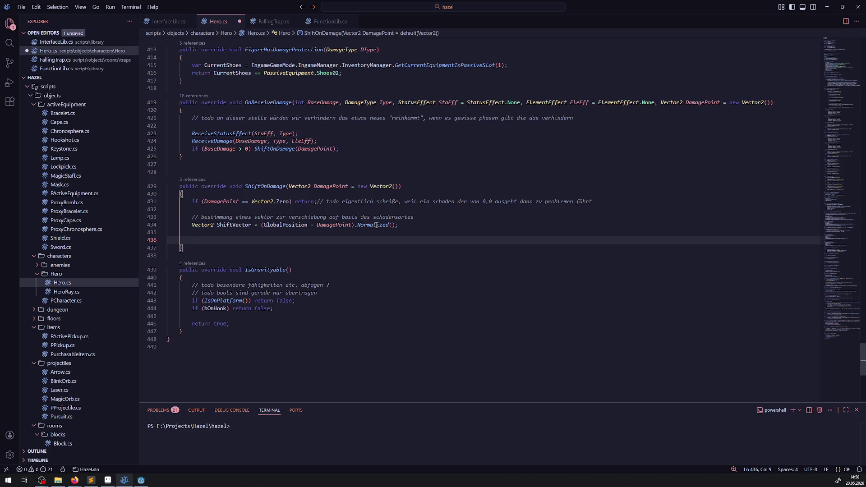
{"action": "type", "text": "Vec"}
{"action": "type", "text": "ctor 2 Target"}
{"action": "type", "text": "Vector"}
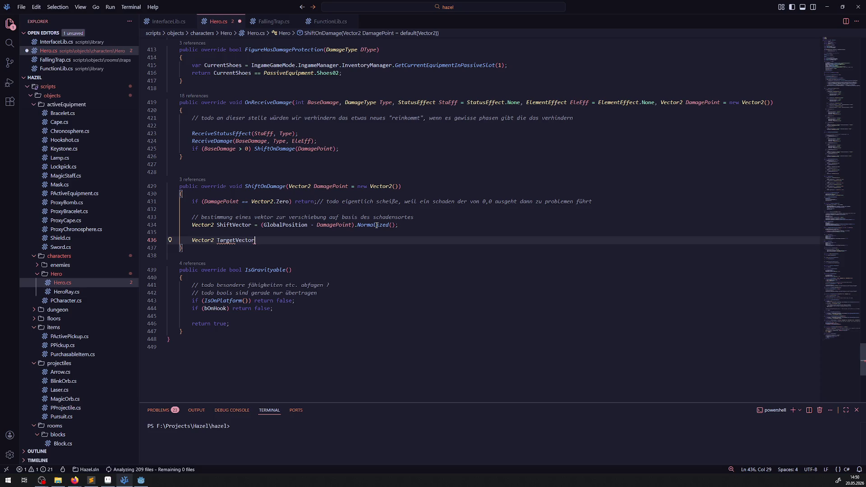
{"action": "type", "text": " ="}
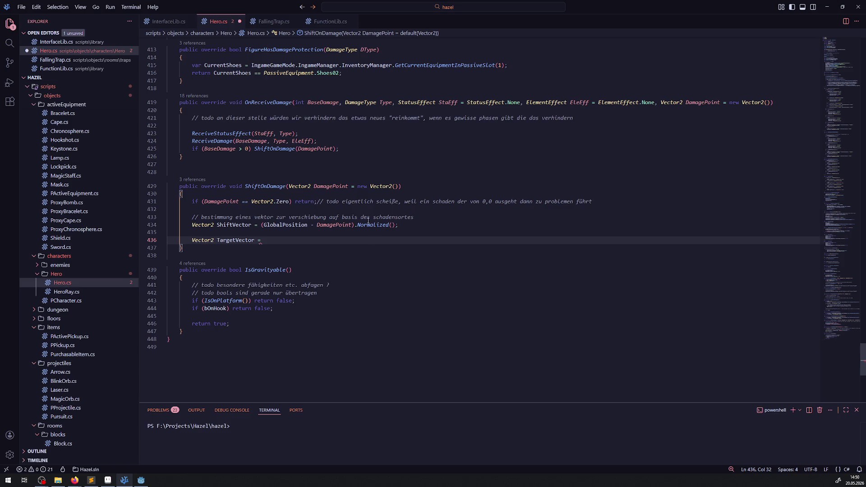
Step: Write TargetVector = GlobalPosition + (ShiftVector * 100.0f) by pasting the two vector names
{"action": "double_click", "coordinate": [277, 225]}
{"action": "key", "text": "ctrl+c"}
{"action": "left_click", "coordinate": [287, 241]}
{"action": "key", "text": "ctrl+v"}
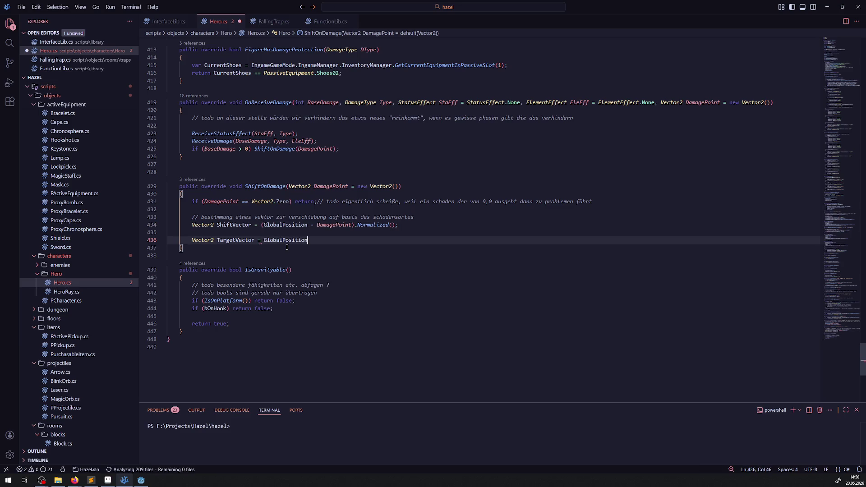
{"action": "type", "text": " +"}
{"action": "type", "text": " ("}
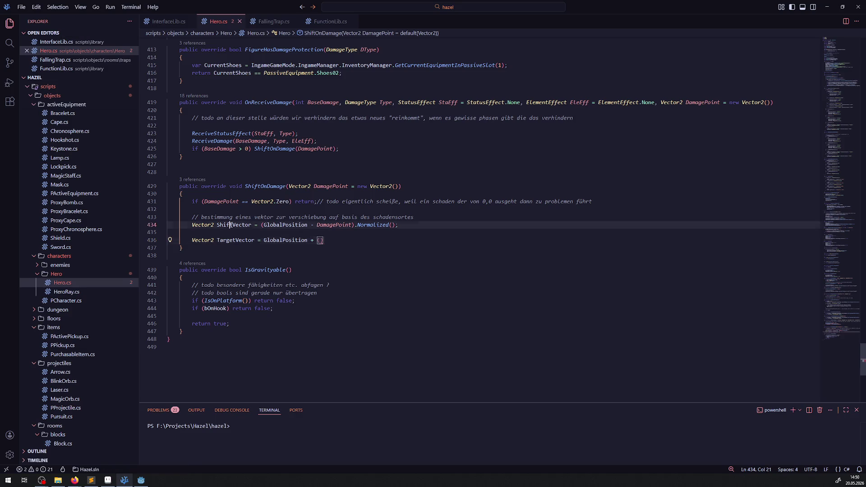
{"action": "double_click", "coordinate": [232, 225]}
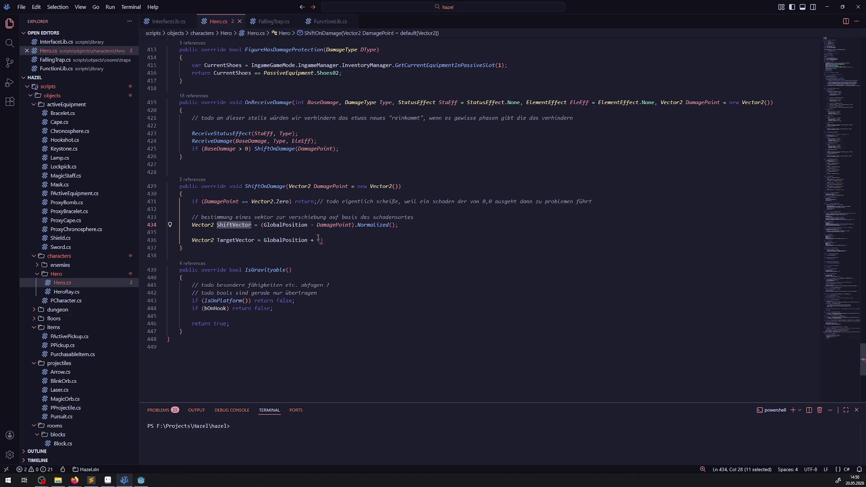
{"action": "left_click", "coordinate": [326, 240]}
{"action": "key", "text": "ctrl+v"}
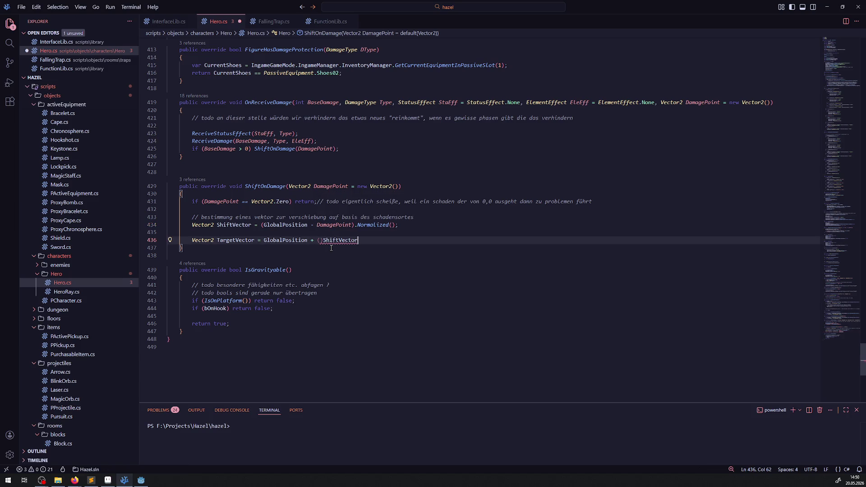
{"action": "key", "text": "ctrl+Left"}
{"action": "key", "text": "BackSpace"}
{"action": "key", "text": "End"}
{"action": "type", "text": "*"}
{"action": "type", "text": "100"}
{"action": "type", "text": ".0f"}
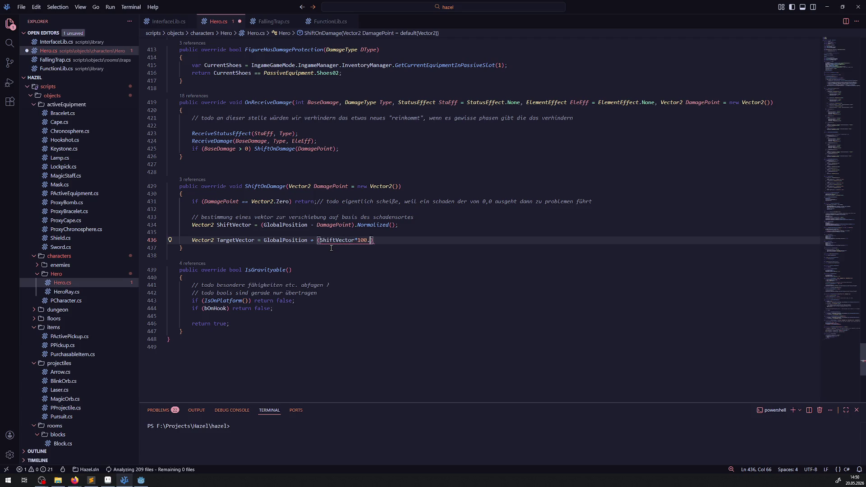
{"action": "key", "text": "End"}
{"action": "type", "text": ";"}
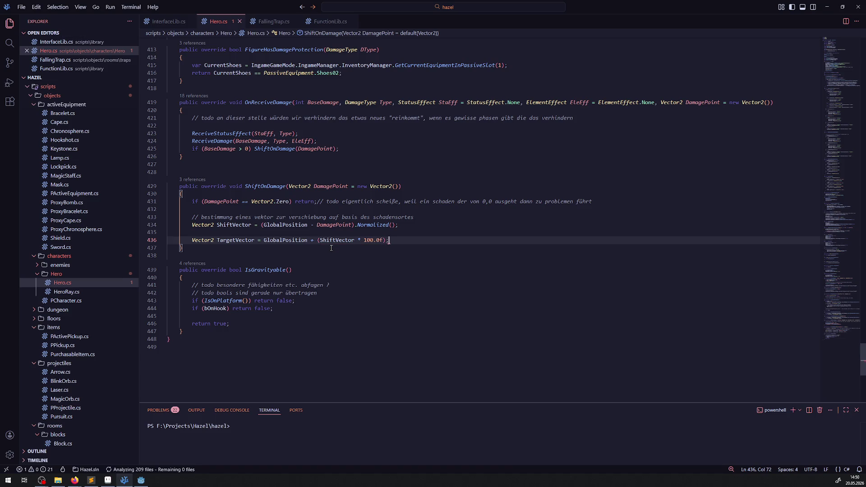
Step: Add GD.Print(TargetVector); below it and return to the Godot editor
{"action": "key", "text": "Return"}
{"action": "key", "text": "Return"}
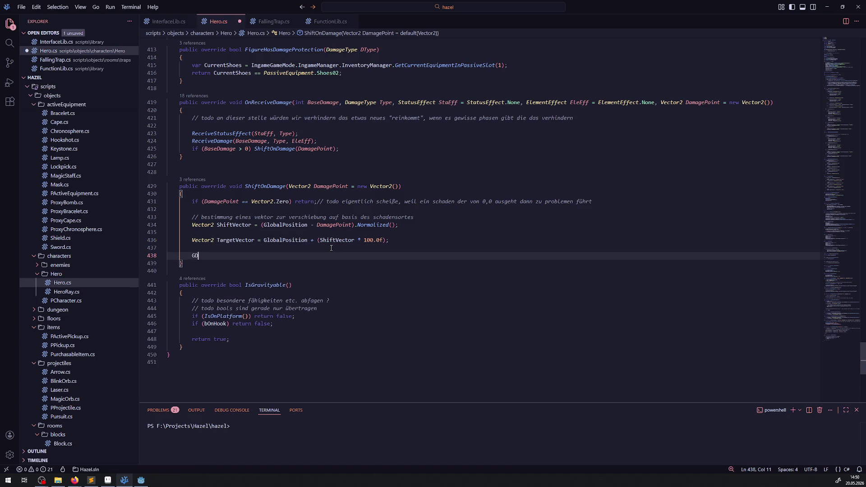
{"action": "type", "text": "GD.G"}
{"action": "key", "text": "BackSpace"}
{"action": "type", "text": "Print"}
{"action": "key", "text": "Tab"}
{"action": "type", "text": "();"}
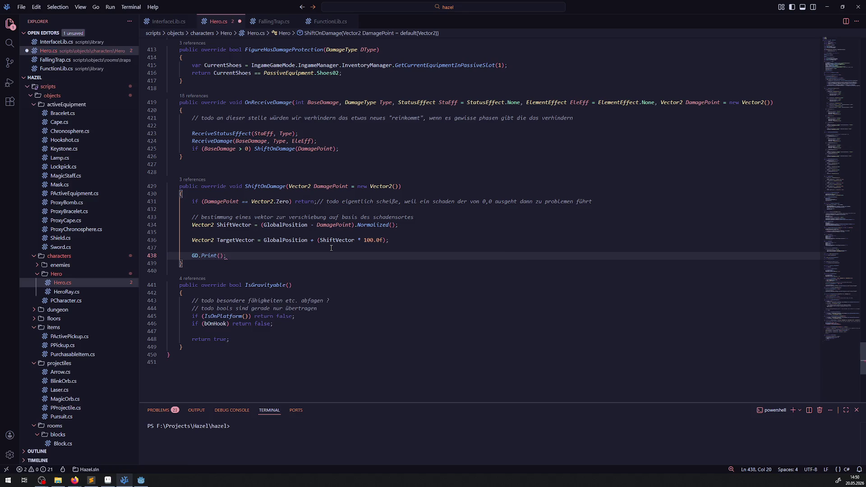
{"action": "double_click", "coordinate": [231, 239]}
{"action": "key", "text": "ctrl+c"}
{"action": "left_click", "coordinate": [218, 255]}
{"action": "key", "text": "ctrl+v"}
{"action": "key", "text": "alt+Tab"}
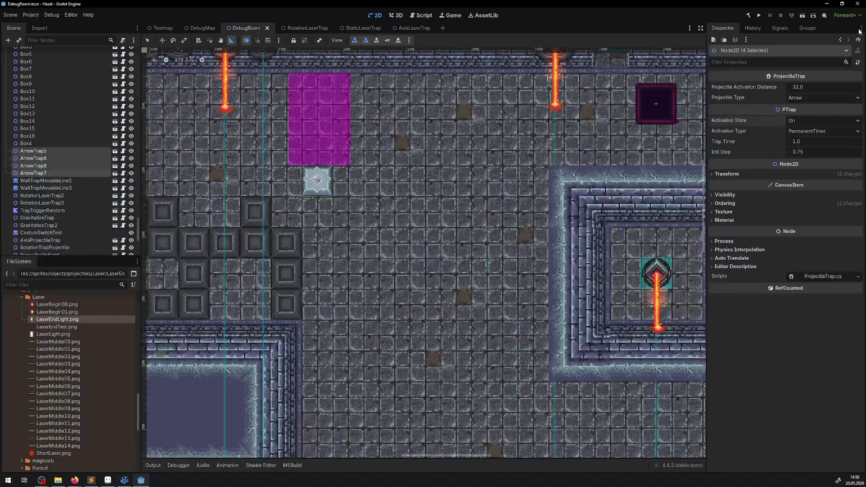
Step: Restore the Godot docks, rebuild the .NET project with F5, then bring Hero.cs back up
{"action": "left_click", "coordinate": [860, 29]}
{"action": "key", "text": "F5"}
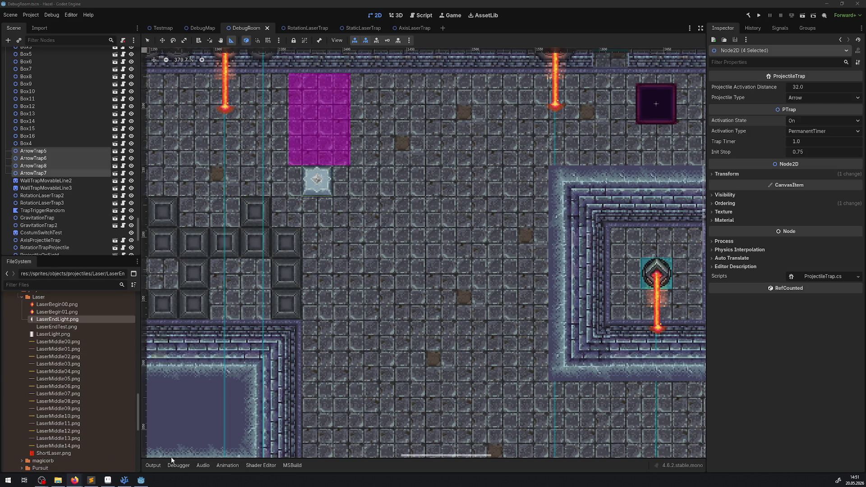
{"action": "mouse_move", "coordinate": [124, 480]}
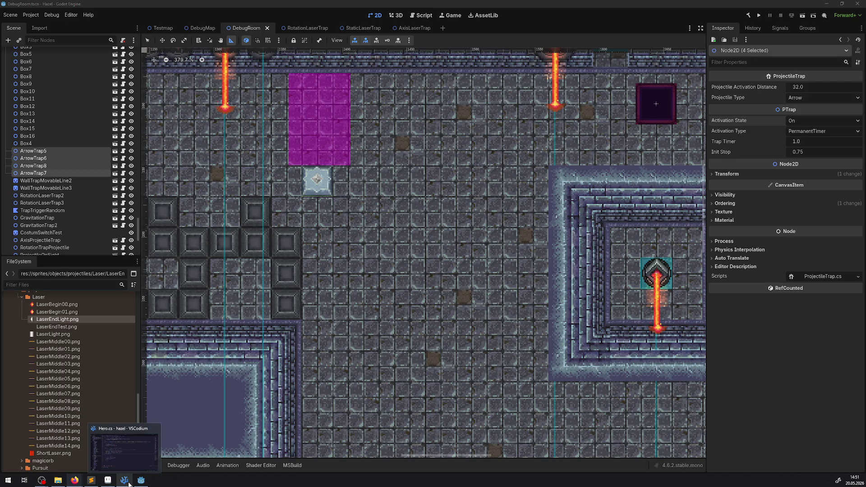
{"action": "left_click", "coordinate": [126, 482]}
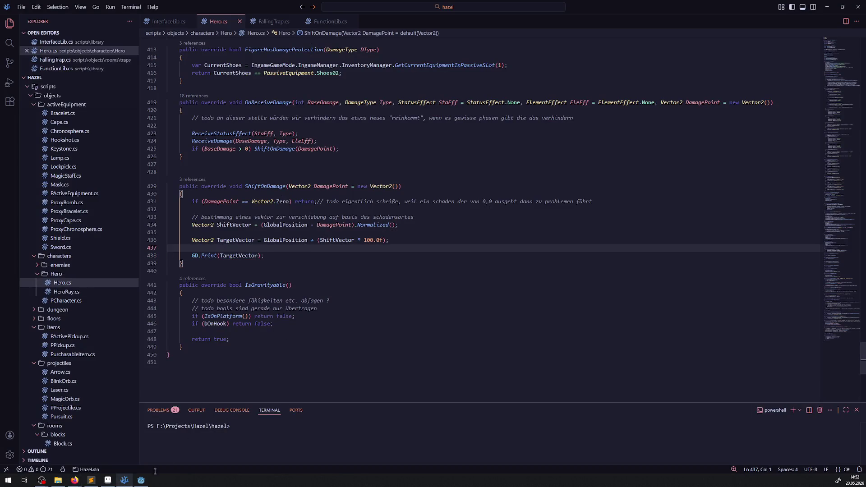
Step: Run DebugRoom again and walk the hero down and right through the level
{"action": "key", "text": "alt+Tab"}
{"action": "left_click", "coordinate": [760, 15]}
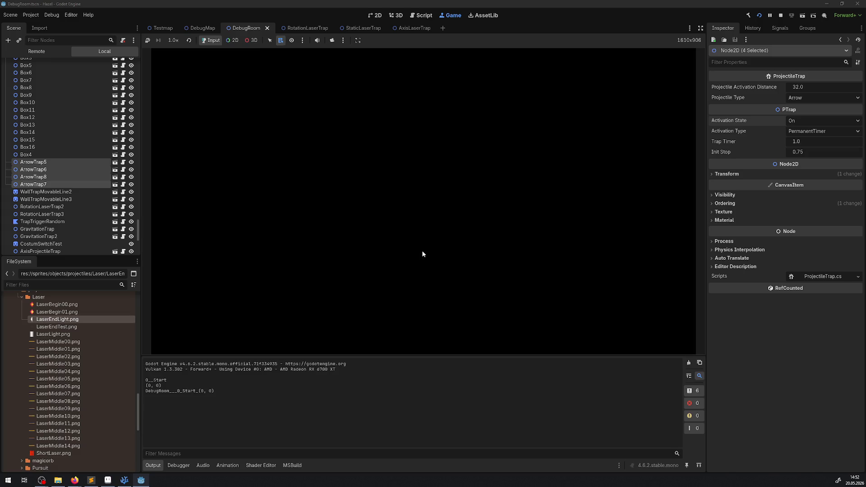
{"action": "key", "text": "Right"}
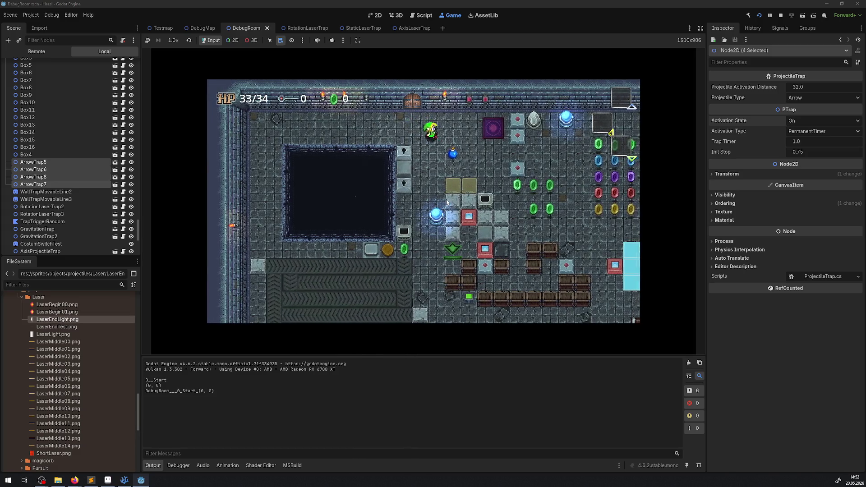
{"action": "key", "text": "Down"}
{"action": "key", "text": "Right"}
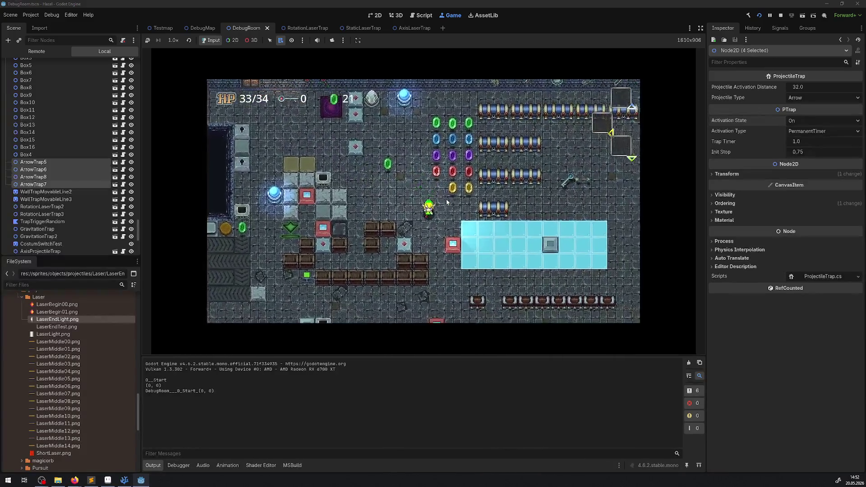
{"action": "key", "text": "Down"}
Step: Walk the hero right past the block column until it takes a hit printing TargetVector, then stop the game
{"action": "key", "text": "Right"}
{"action": "key", "text": "Up"}
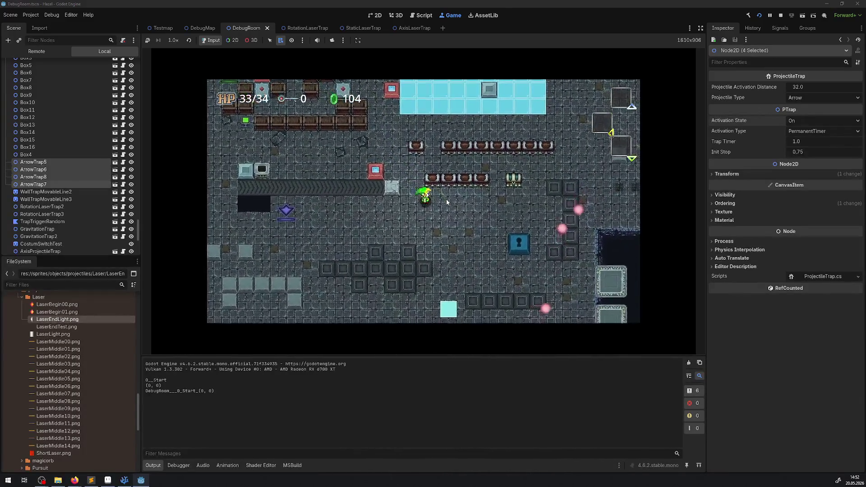
{"action": "key", "text": "Right"}
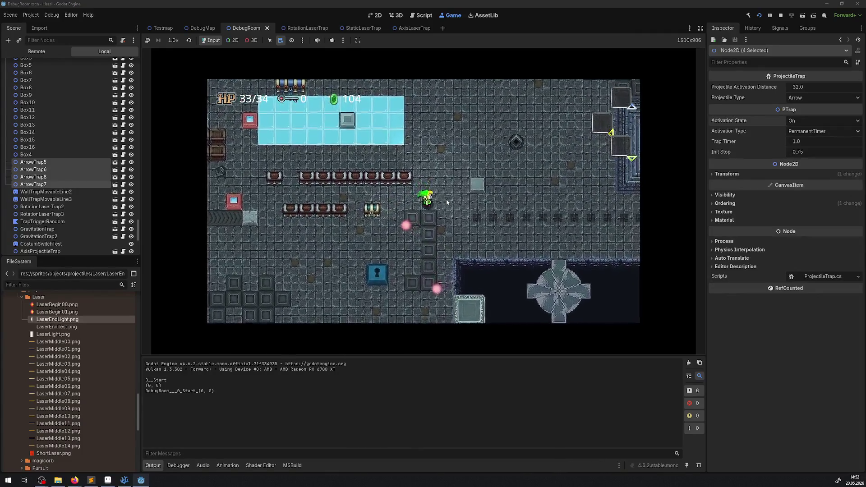
{"action": "key", "text": "Down"}
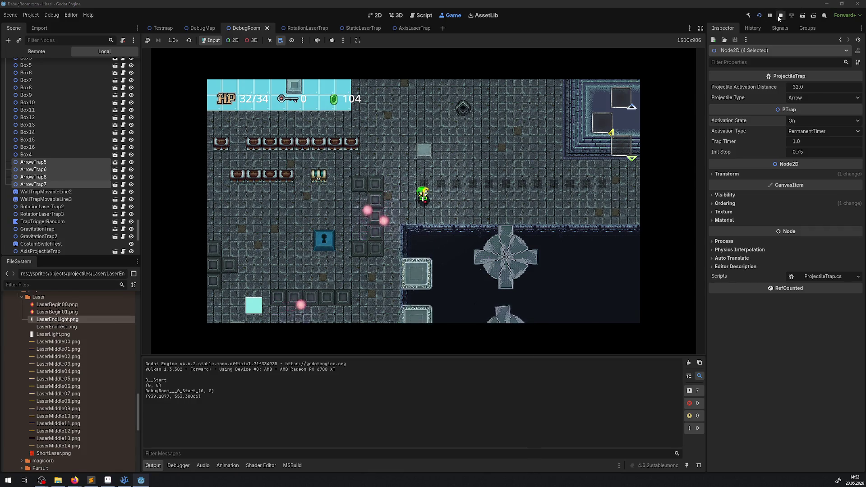
{"action": "key", "text": "F8"}
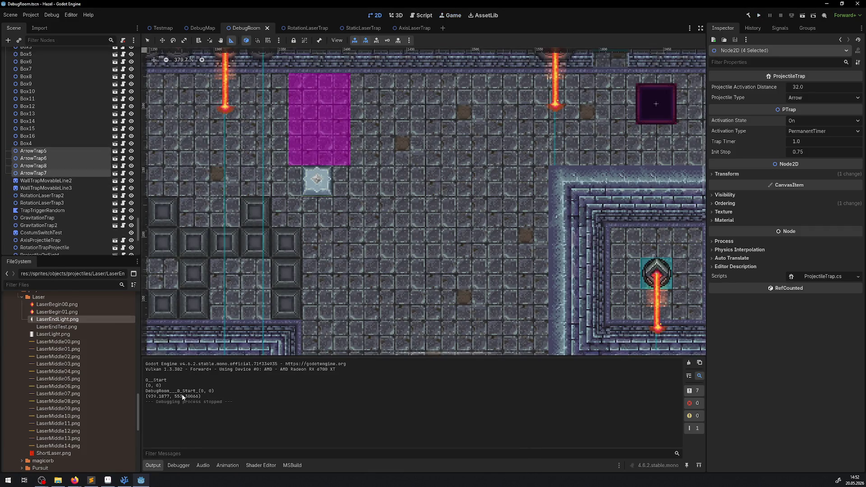
Step: Pan to the room above, select FallingTrap2 and expand its Transform in the Inspector
{"action": "left_click_drag", "start_coordinate": [436, 252], "coordinate": [474, 100]}
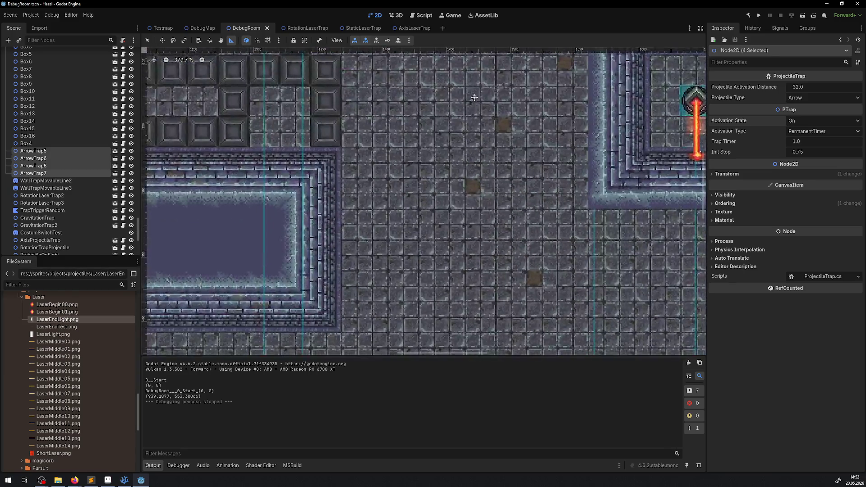
{"action": "scroll", "coordinate": [473, 99], "scroll_direction": "down", "scroll_amount": 2}
{"action": "scroll", "coordinate": [572, 287], "scroll_direction": "down", "scroll_amount": 5}
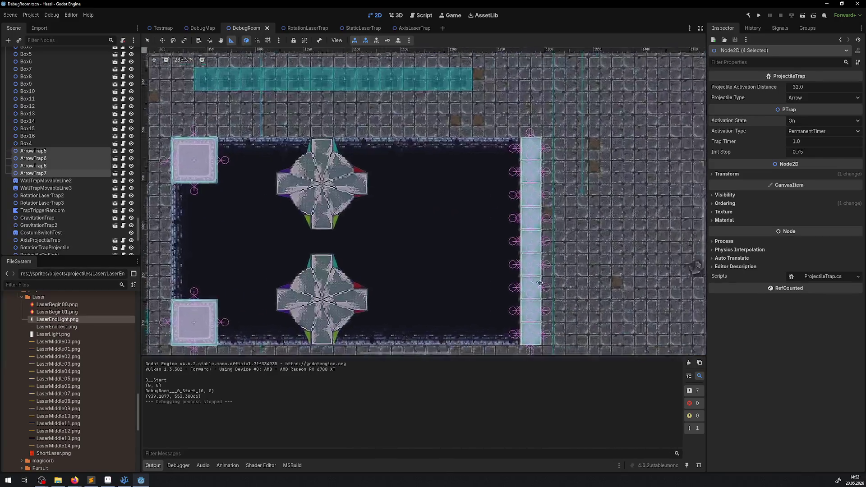
{"action": "mouse_move", "coordinate": [571, 287]}
{"action": "left_mouse_down"}
{"action": "mouse_move", "coordinate": [637, 133]}
{"action": "mouse_move", "coordinate": [703, 88]}
{"action": "left_mouse_up"}
{"action": "scroll", "coordinate": [312, 174], "scroll_direction": "up", "scroll_amount": 7}
{"action": "scroll", "coordinate": [312, 174], "scroll_direction": "down", "scroll_amount": 2}
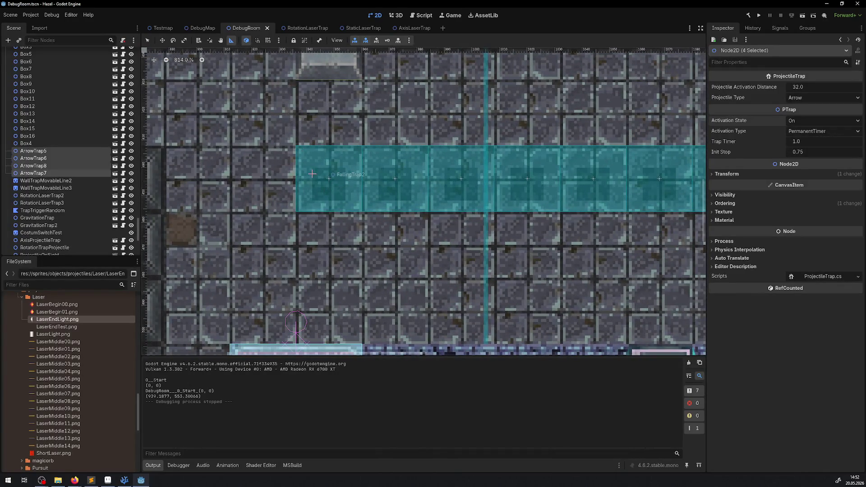
{"action": "left_click", "coordinate": [148, 40]}
{"action": "left_click", "coordinate": [329, 182]}
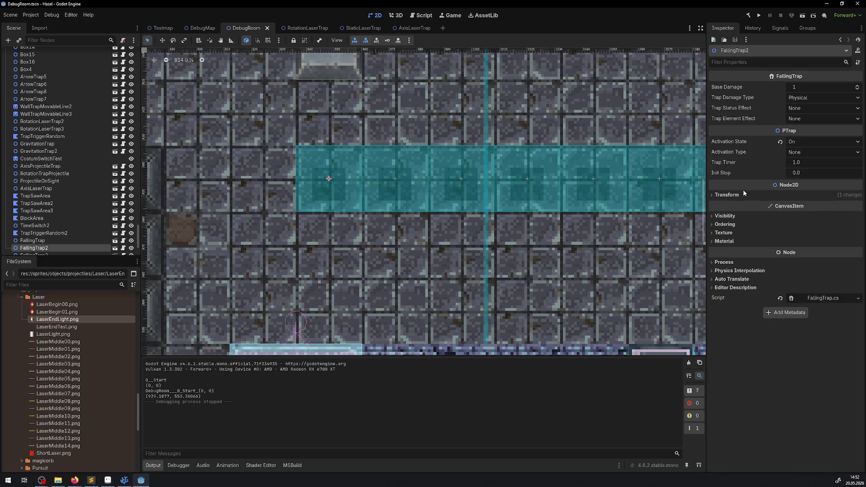
{"action": "left_click", "coordinate": [728, 194]}
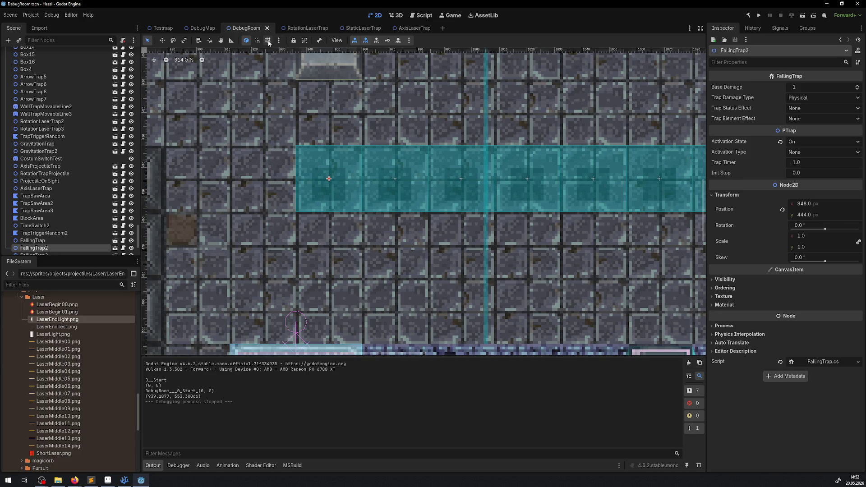
Step: Measure the distance from FallingTrap2 to the floor with the Ruler, then select the 100 multiplier in Hero.cs
{"action": "left_click", "coordinate": [230, 39]}
{"action": "mouse_move", "coordinate": [328, 178]}
{"action": "left_mouse_down"}
{"action": "mouse_move", "coordinate": [258, 321]}
{"action": "mouse_move", "coordinate": [258, 349]}
{"action": "left_mouse_up"}
{"action": "scroll", "coordinate": [257, 325], "scroll_direction": "down", "scroll_amount": 2}
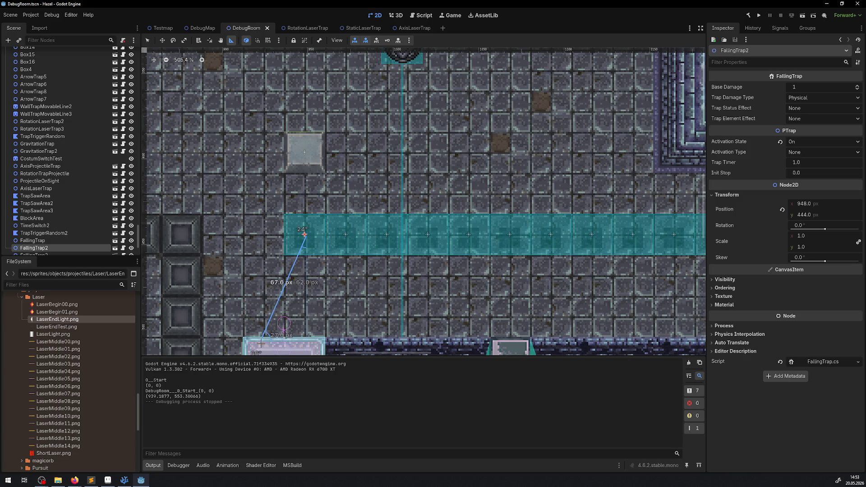
{"action": "left_click_drag", "start_coordinate": [258, 351], "coordinate": [259, 348]}
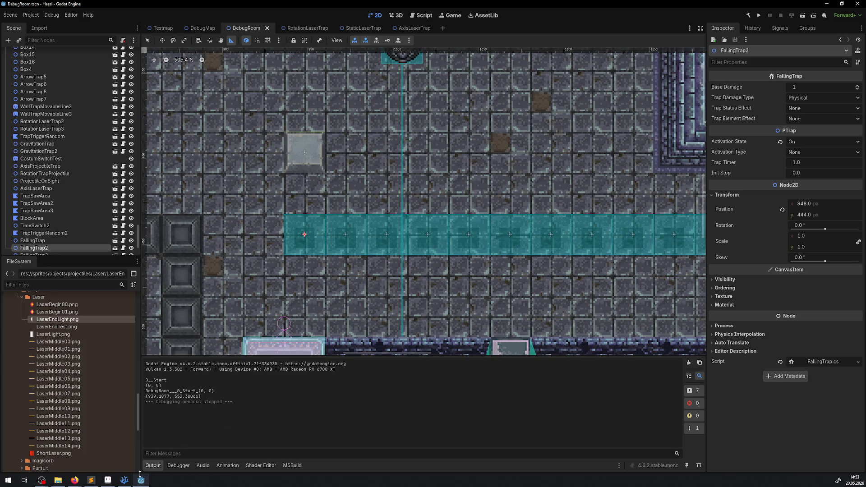
{"action": "left_click", "coordinate": [124, 480]}
{"action": "double_click", "coordinate": [371, 240]}
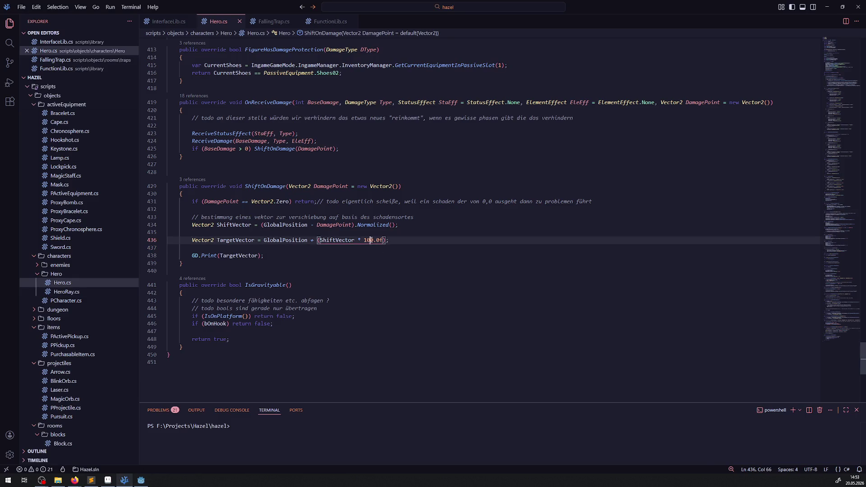
{"action": "type", "text": "48"}
Step: With the multiplier now 48, add GlobalPosition = TargetVector; below the TargetVector line and save Hero.cs
{"action": "left_click", "coordinate": [400, 241]}
{"action": "key", "text": "Return"}
{"action": "type", "text": "Glob"}
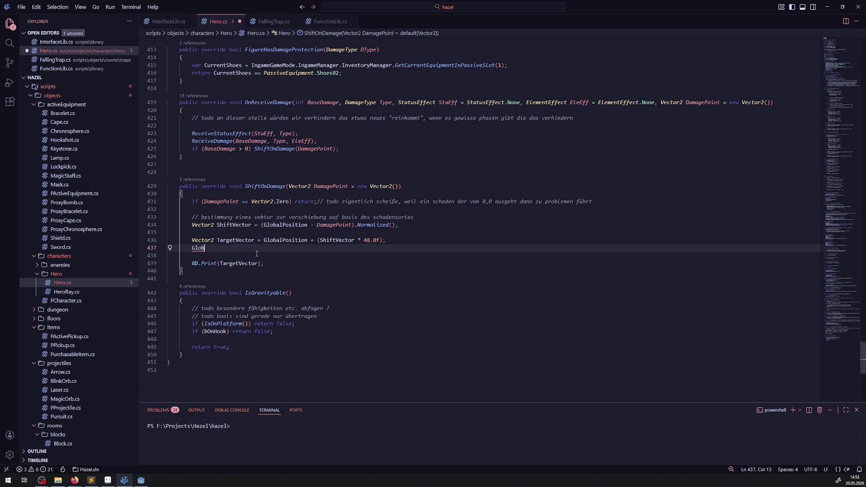
{"action": "mouse_move", "coordinate": [235, 240]}
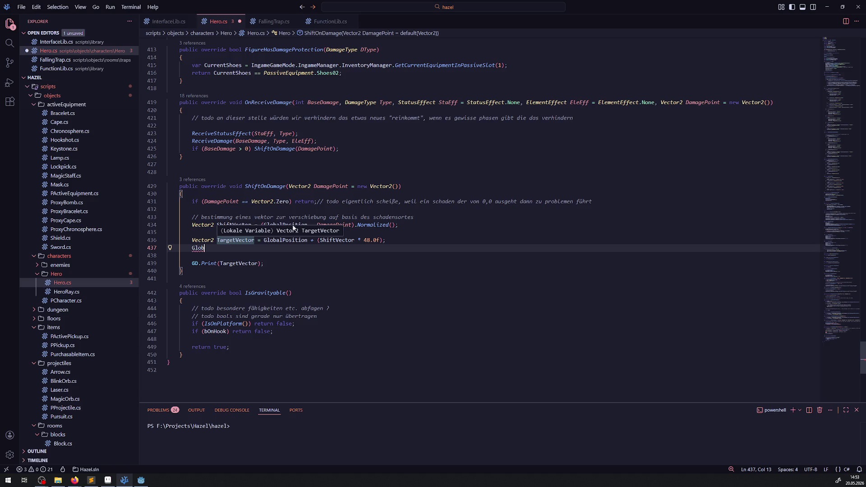
{"action": "double_click", "coordinate": [291, 224]}
{"action": "double_click", "coordinate": [197, 247]}
{"action": "key", "text": "ctrl+v"}
{"action": "type", "text": "="}
{"action": "double_click", "coordinate": [235, 240]}
{"action": "key", "text": "ctrl+c"}
{"action": "left_click", "coordinate": [244, 247]}
{"action": "key", "text": "ctrl+v"}
{"action": "type", "text": ";"}
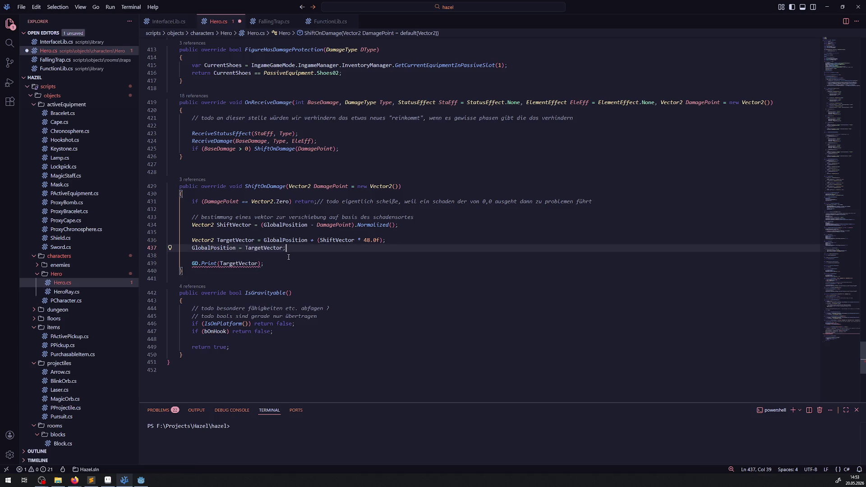
{"action": "key", "text": "ctrl+s"}
Step: Switch back to Godot and build and run DebugRoom to test the knockback
{"action": "left_click", "coordinate": [108, 480]}
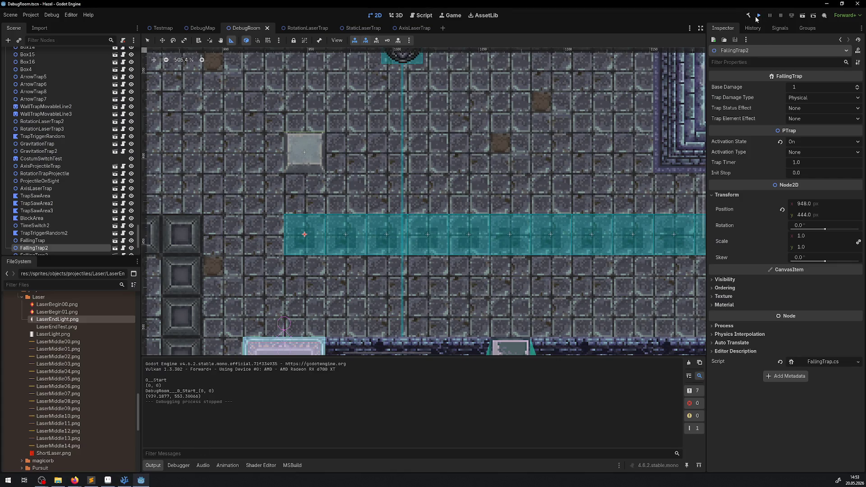
{"action": "left_click", "coordinate": [758, 16]}
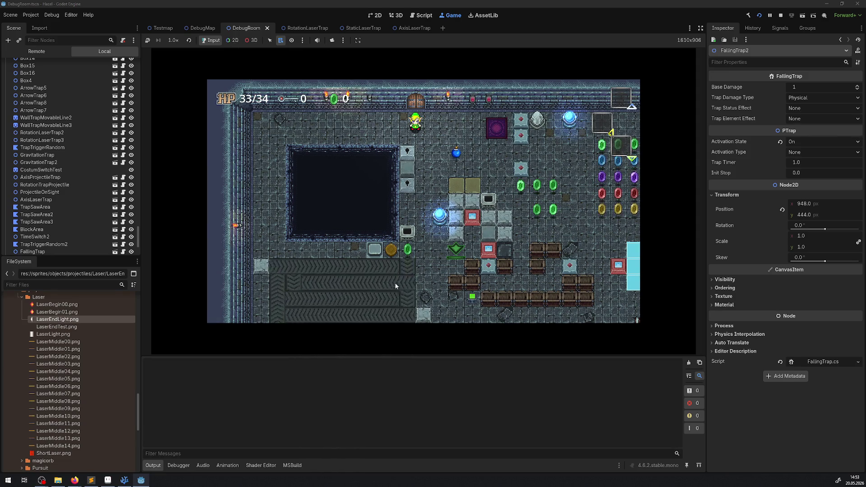
Step: Walk the hero down and right into the traps so it takes damage and knockback is logged
{"action": "key", "text": "Down"}
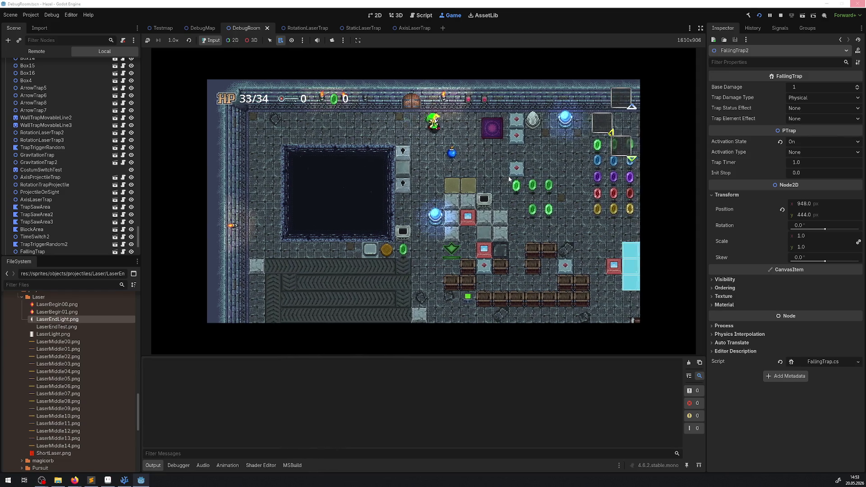
{"action": "key", "text": "Right"}
{"action": "key", "text": "Down"}
{"action": "key", "text": "Right"}
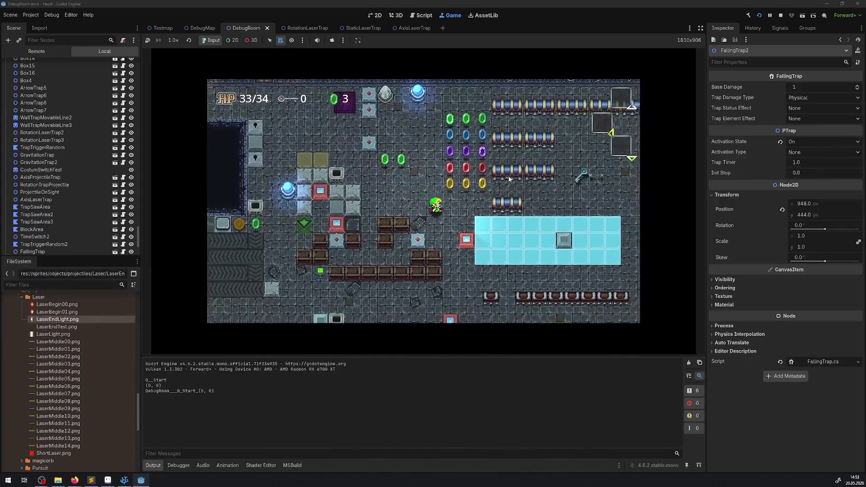
{"action": "key", "text": "Right"}
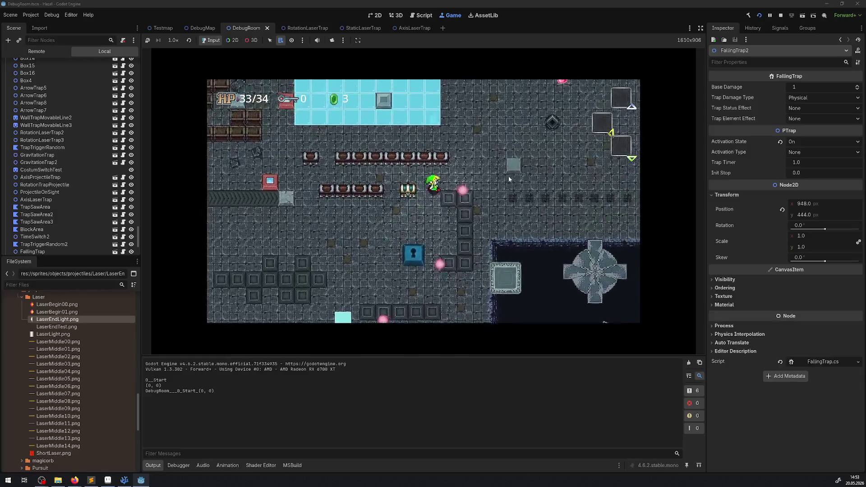
{"action": "key", "text": "Right"}
{"action": "key", "text": "Down"}
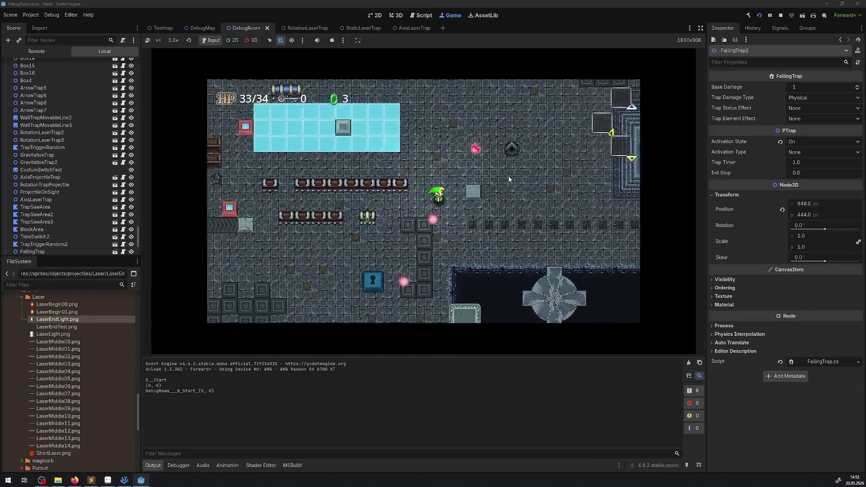
{"action": "key", "text": "Right"}
{"action": "key", "text": "Down"}
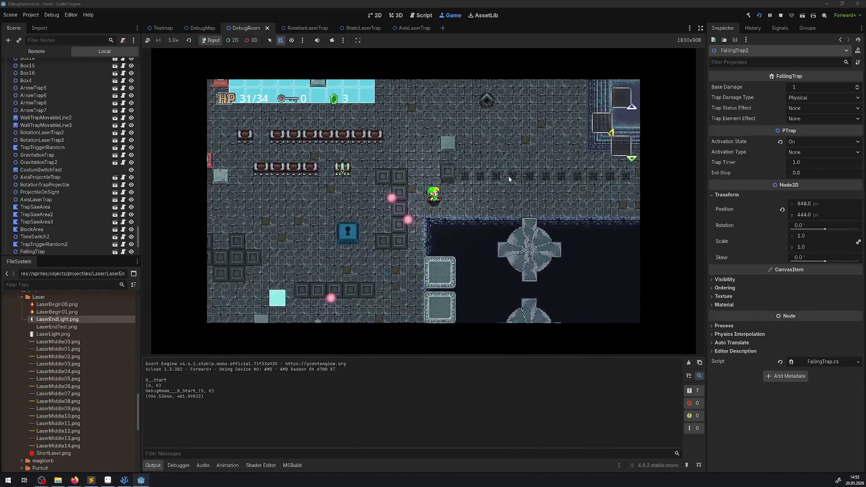
Step: Walk through the next rooms and the traps again until HP drops to 22/34, then stop the game
{"action": "key", "text": "Left"}
{"action": "key", "text": "Right"}
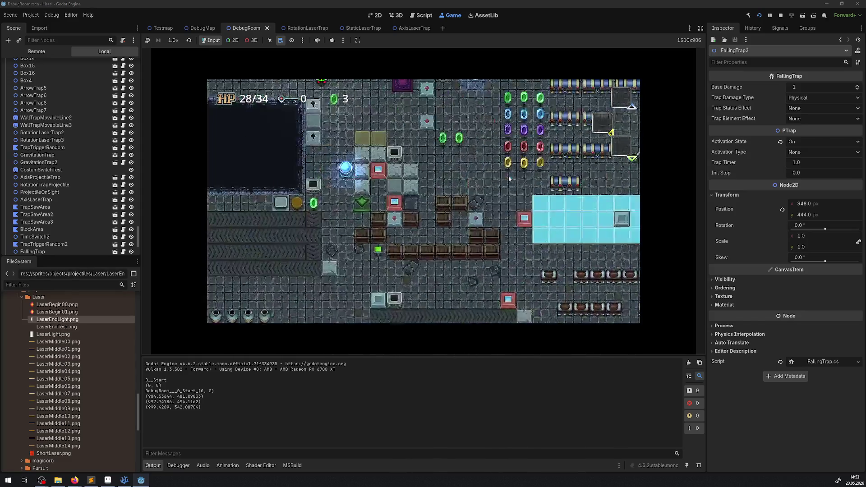
{"action": "key", "text": "Right"}
{"action": "key", "text": "Down"}
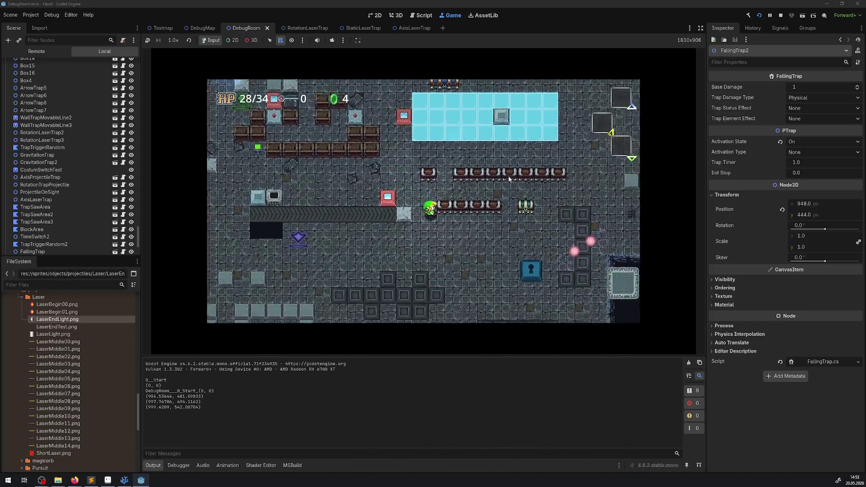
{"action": "key", "text": "Right"}
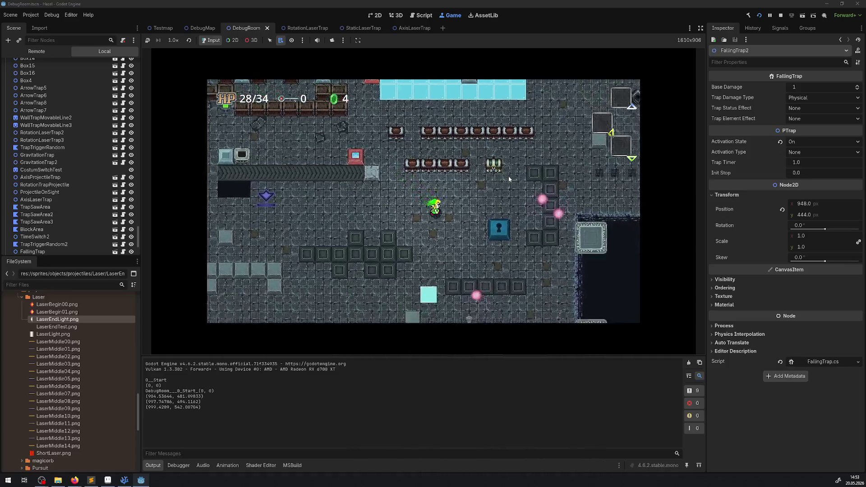
{"action": "key", "text": "Right"}
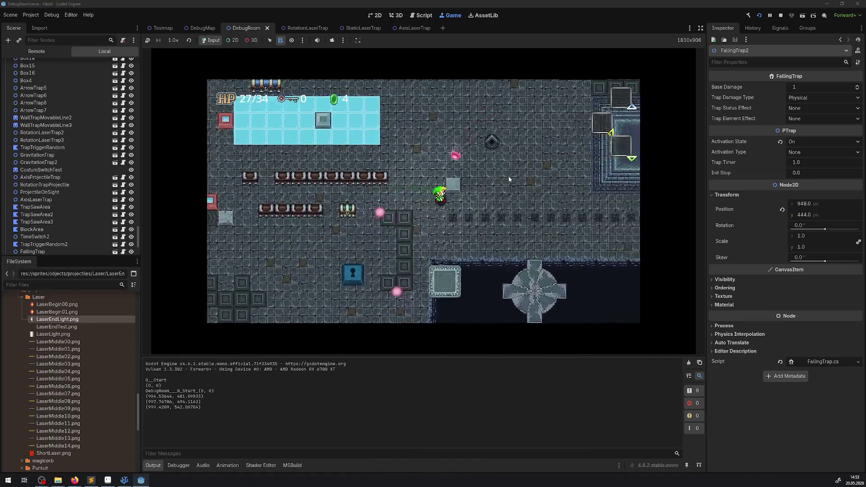
{"action": "key", "text": "Right"}
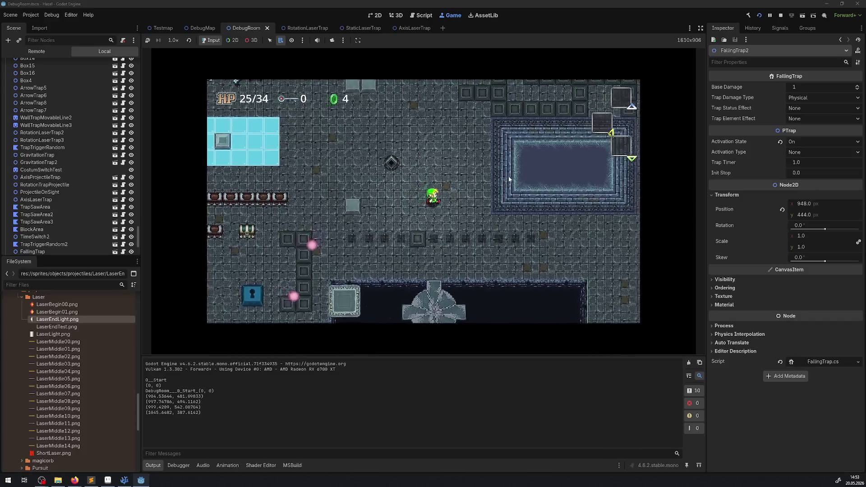
{"action": "key", "text": "Down"}
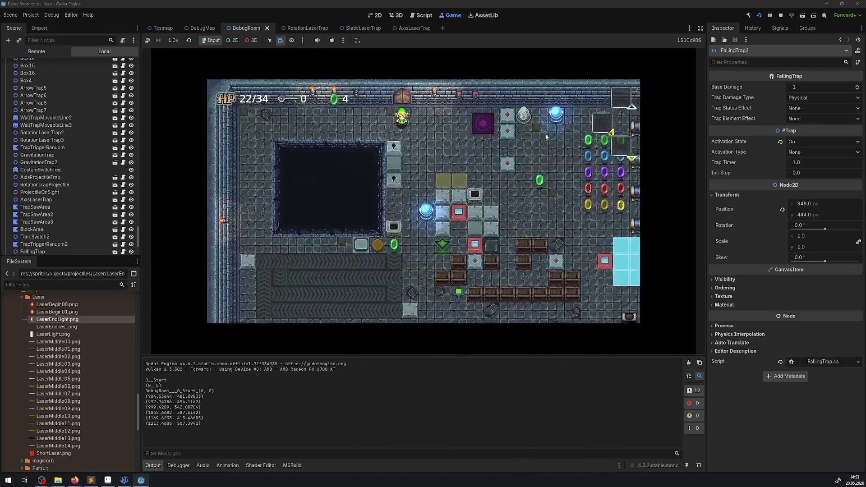
{"action": "left_click", "coordinate": [779, 15]}
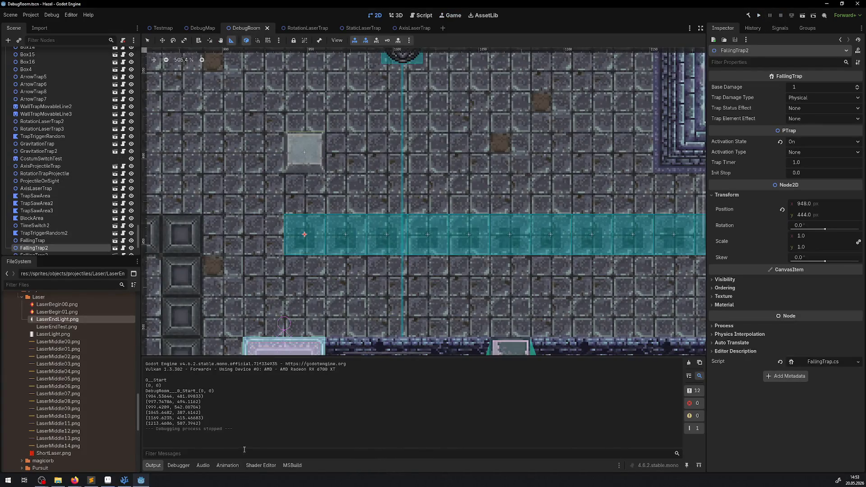
Step: Change the ShiftOnDamage knockback scale in Hero.cs to 24 and rebuild-run DebugRoom
{"action": "left_click", "coordinate": [124, 480]}
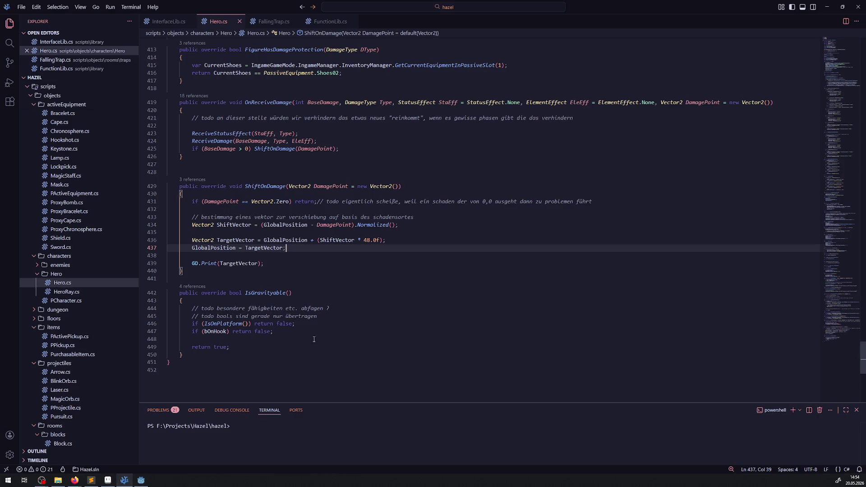
{"action": "double_click", "coordinate": [368, 240]}
{"action": "type", "text": "24"}
{"action": "left_click", "coordinate": [400, 310]}
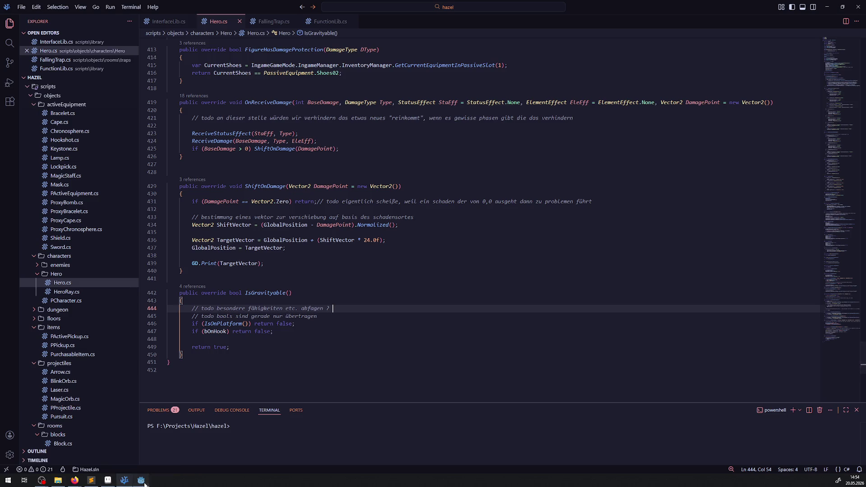
{"action": "left_click", "coordinate": [141, 480]}
{"action": "left_click", "coordinate": [758, 16]}
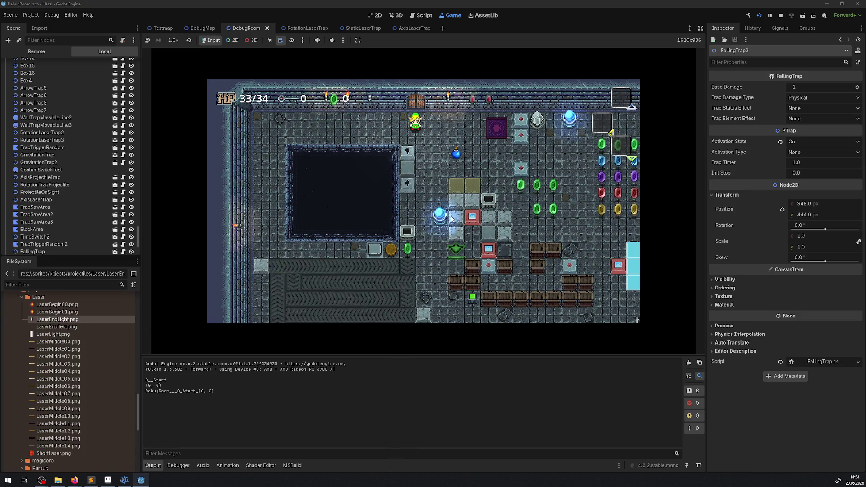
Step: Walk the hero right and down through the rupee grid toward the traps
{"action": "key", "text": "Right"}
{"action": "key", "text": "Down"}
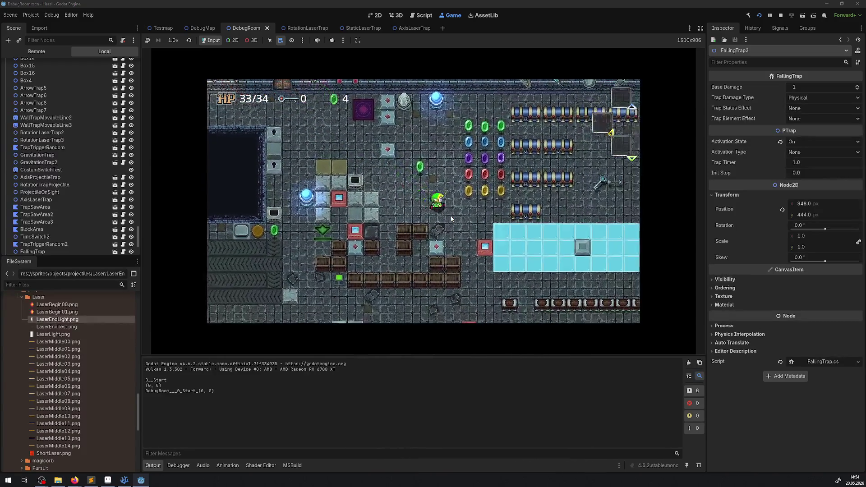
{"action": "key", "text": "Right"}
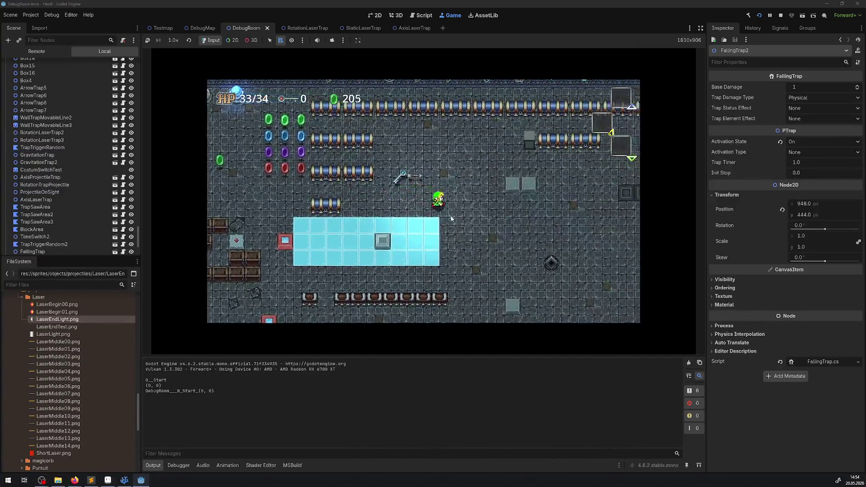
{"action": "key", "text": "Down"}
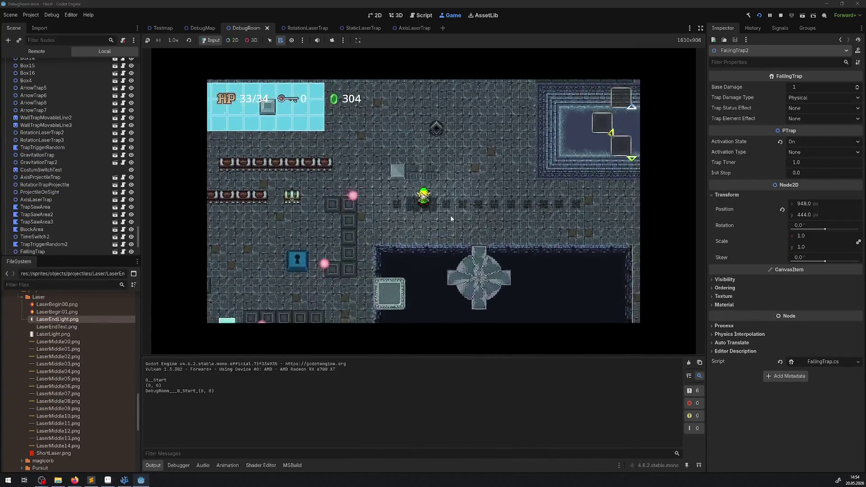